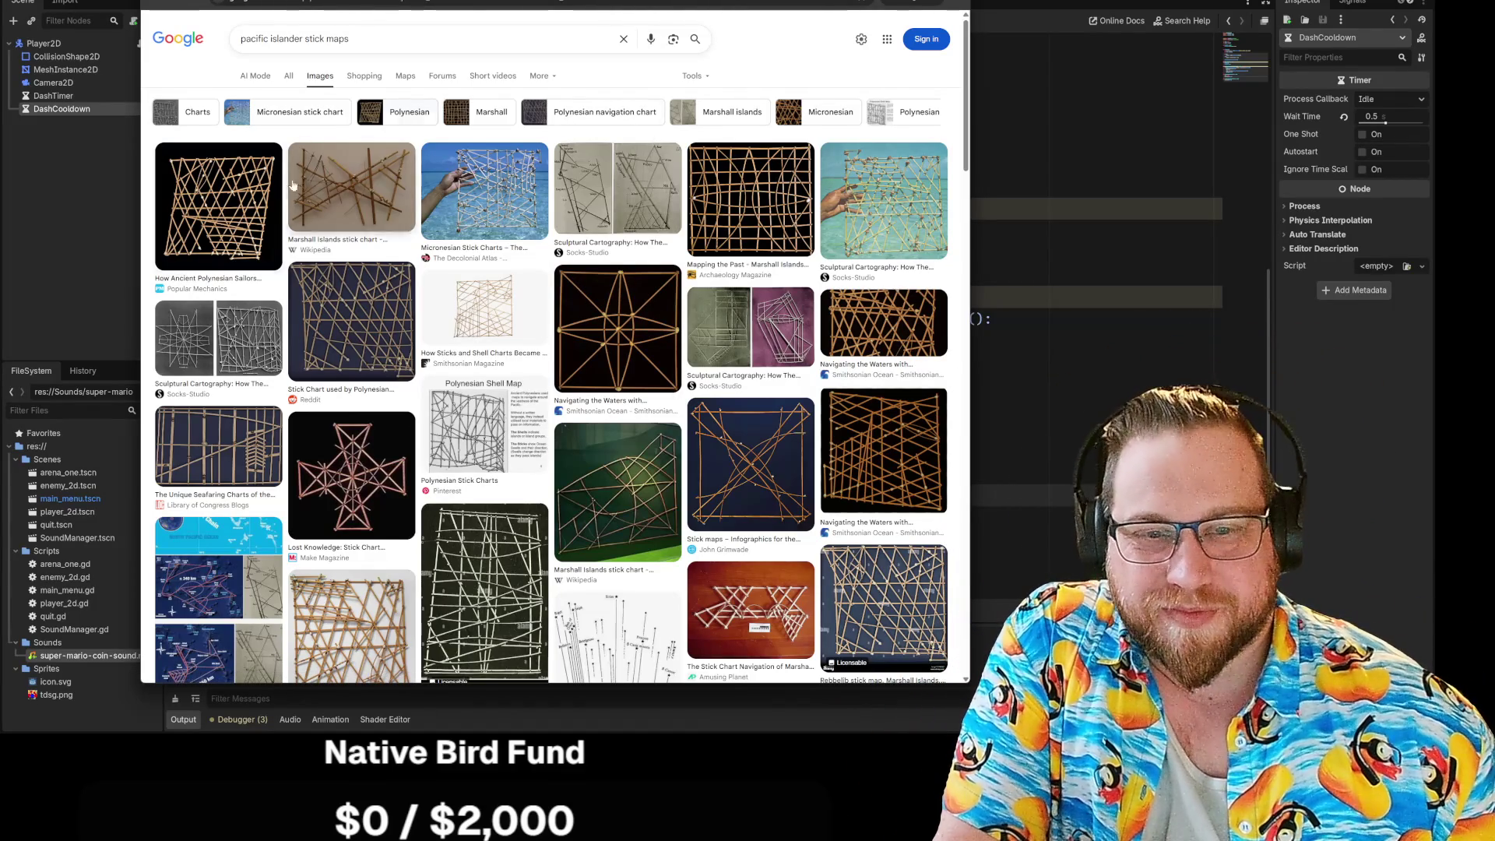
Step: Browse the 'pacific islander stick maps' image results, then return to the Dash = true line in player_2d.gd
{"action": "scroll", "coordinate": [806, 257], "scroll_direction": "down", "scroll_amount": 3}
{"action": "scroll", "coordinate": [806, 257], "scroll_direction": "down", "scroll_amount": 4}
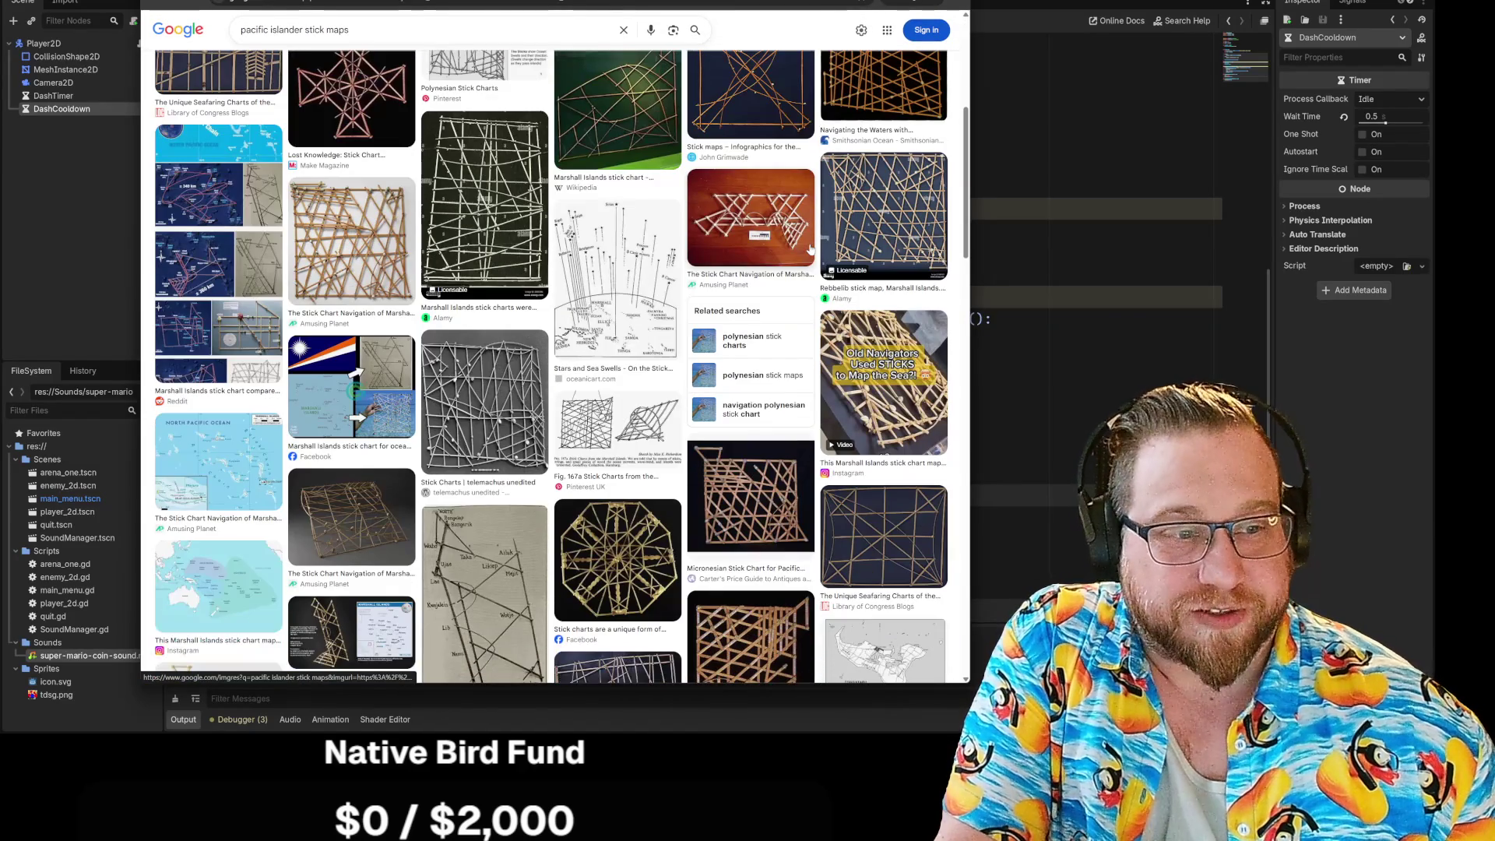
{"action": "scroll", "coordinate": [810, 250], "scroll_direction": "down", "scroll_amount": 3}
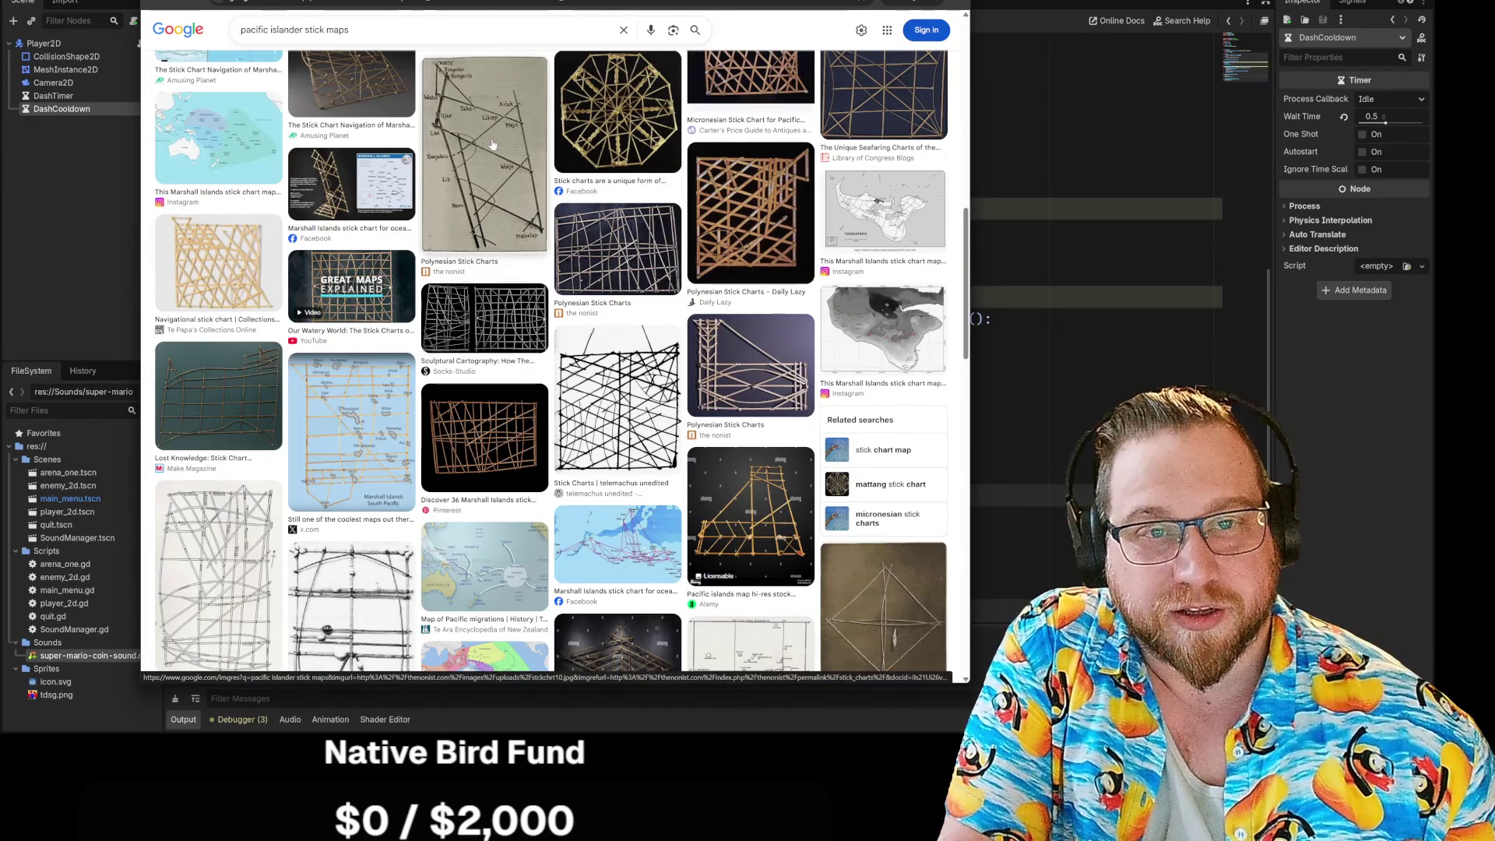
{"action": "scroll", "coordinate": [541, 206], "scroll_direction": "down", "scroll_amount": 1}
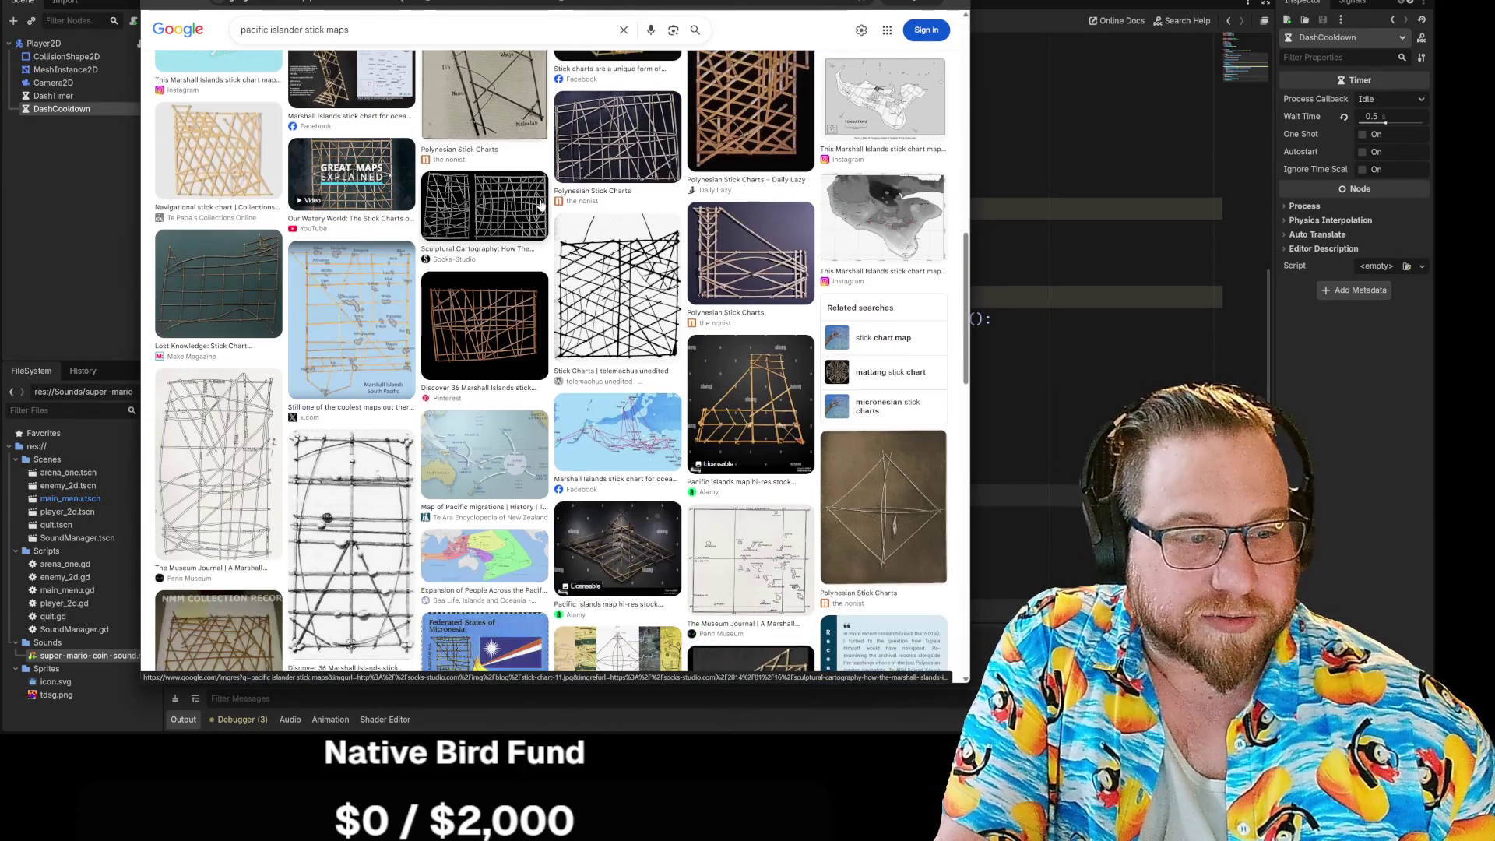
{"action": "scroll", "coordinate": [545, 210], "scroll_direction": "up", "scroll_amount": 5}
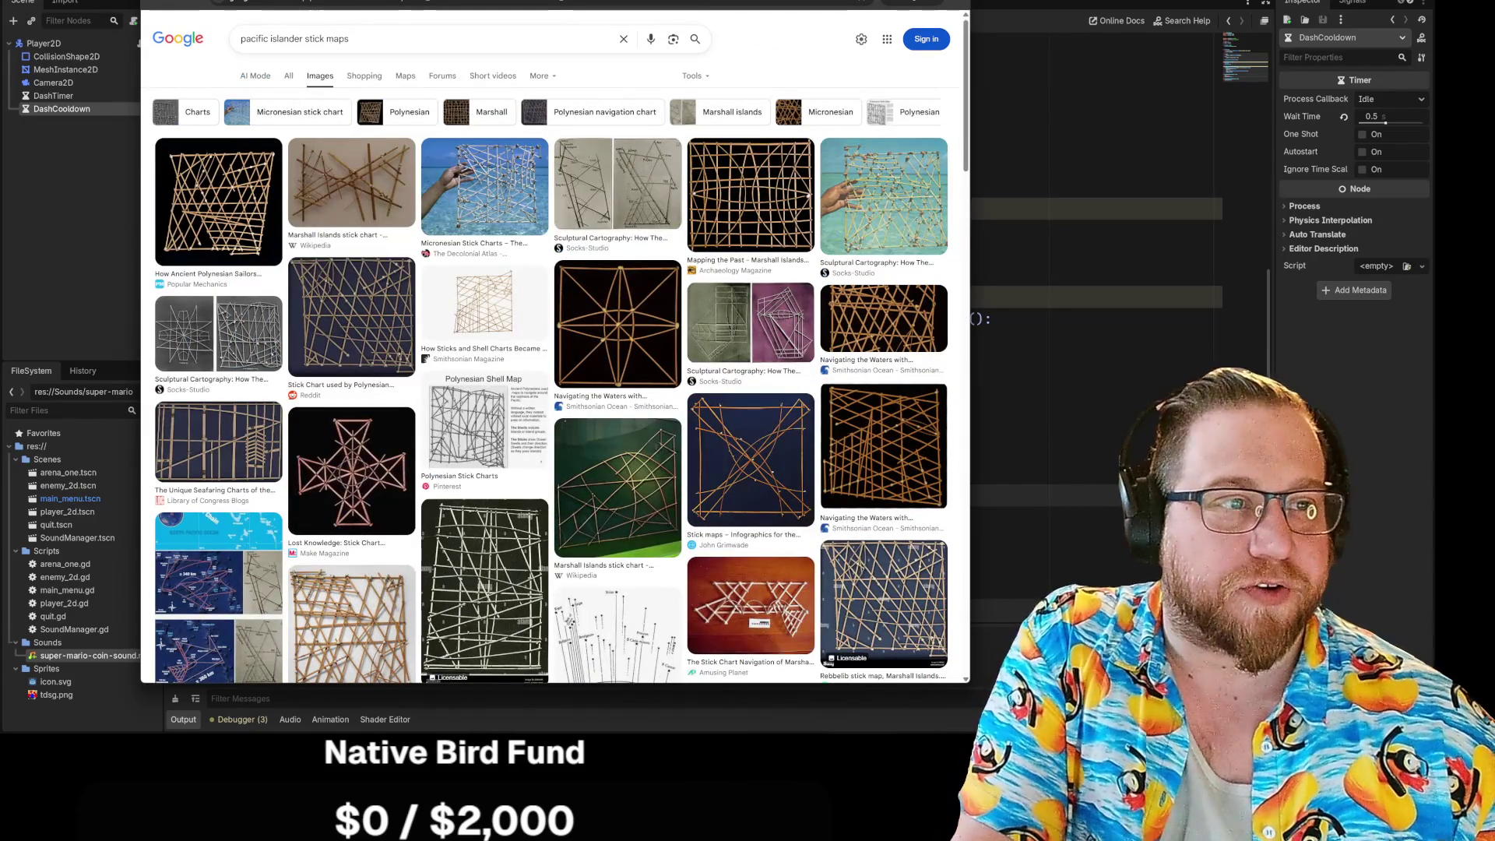
{"action": "key", "text": "alt+Tab"}
{"action": "left_click", "coordinate": [795, 297]}
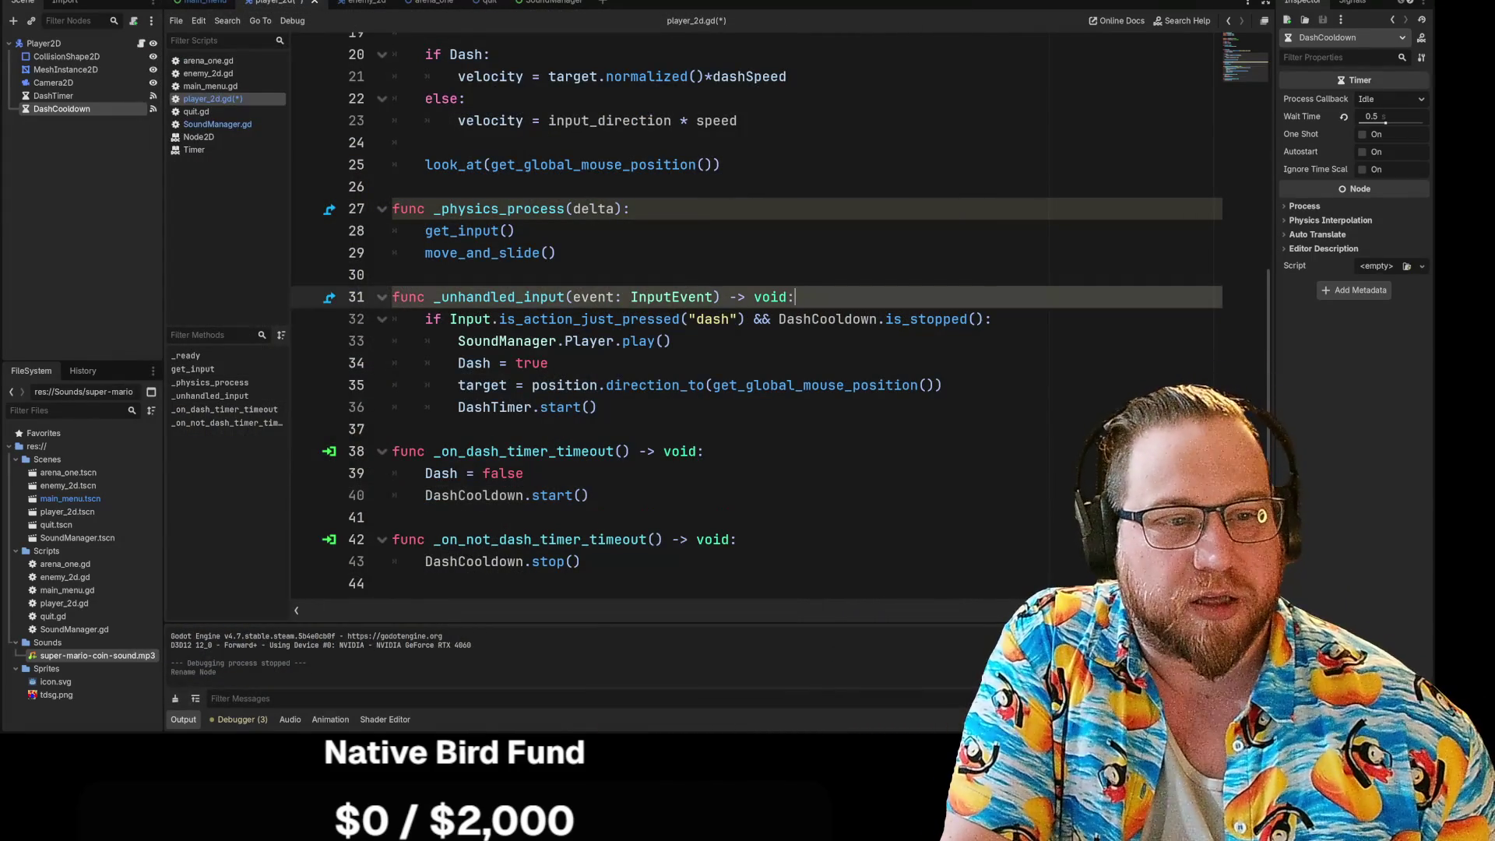
{"action": "key", "text": "Down"}
{"action": "key", "text": "Down"}
{"action": "key", "text": "Down"}
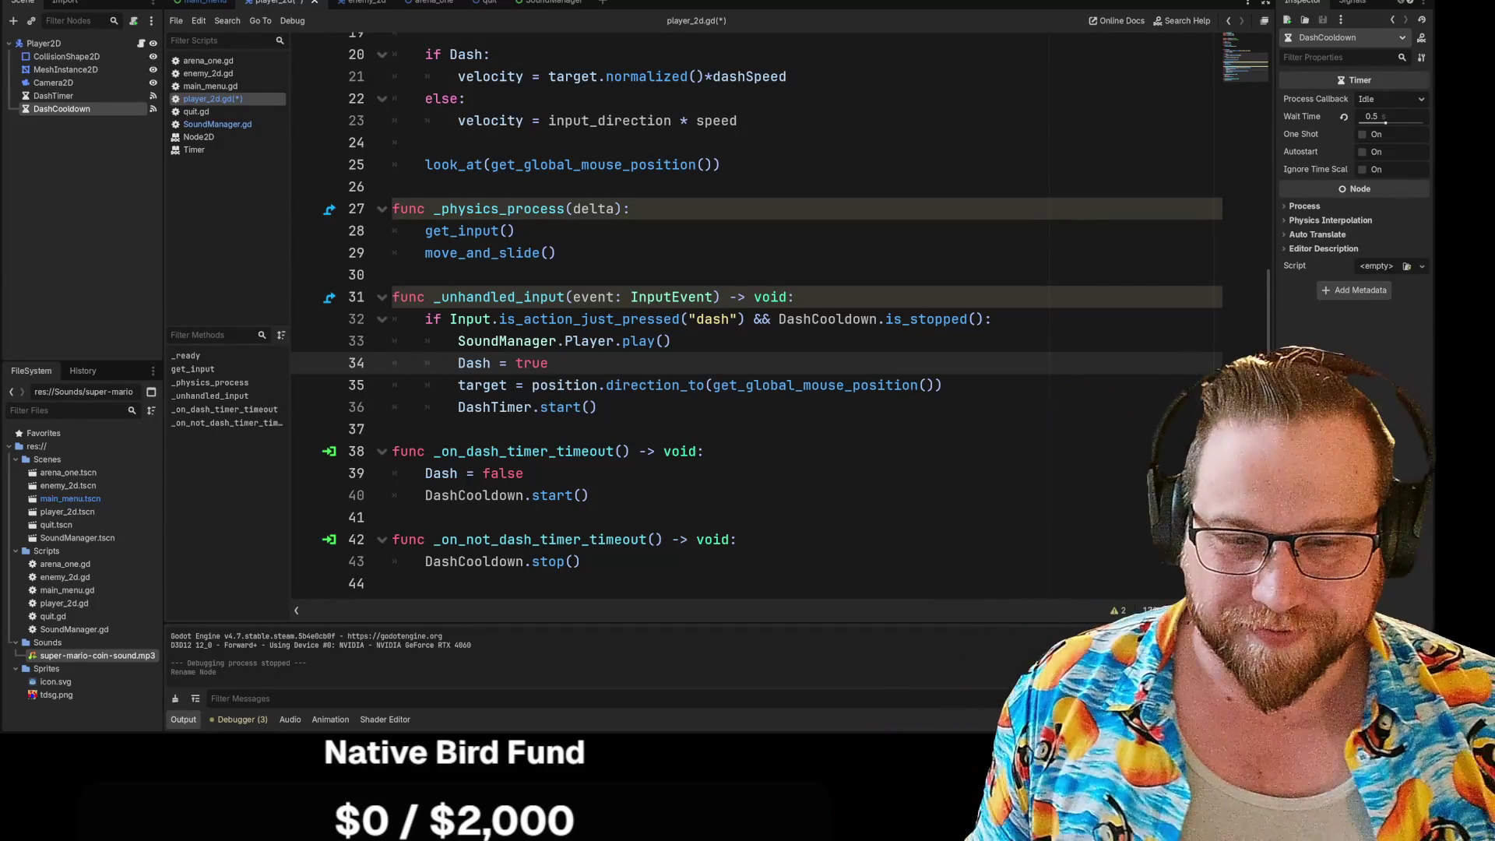
{"action": "left_click", "coordinate": [392, 429]}
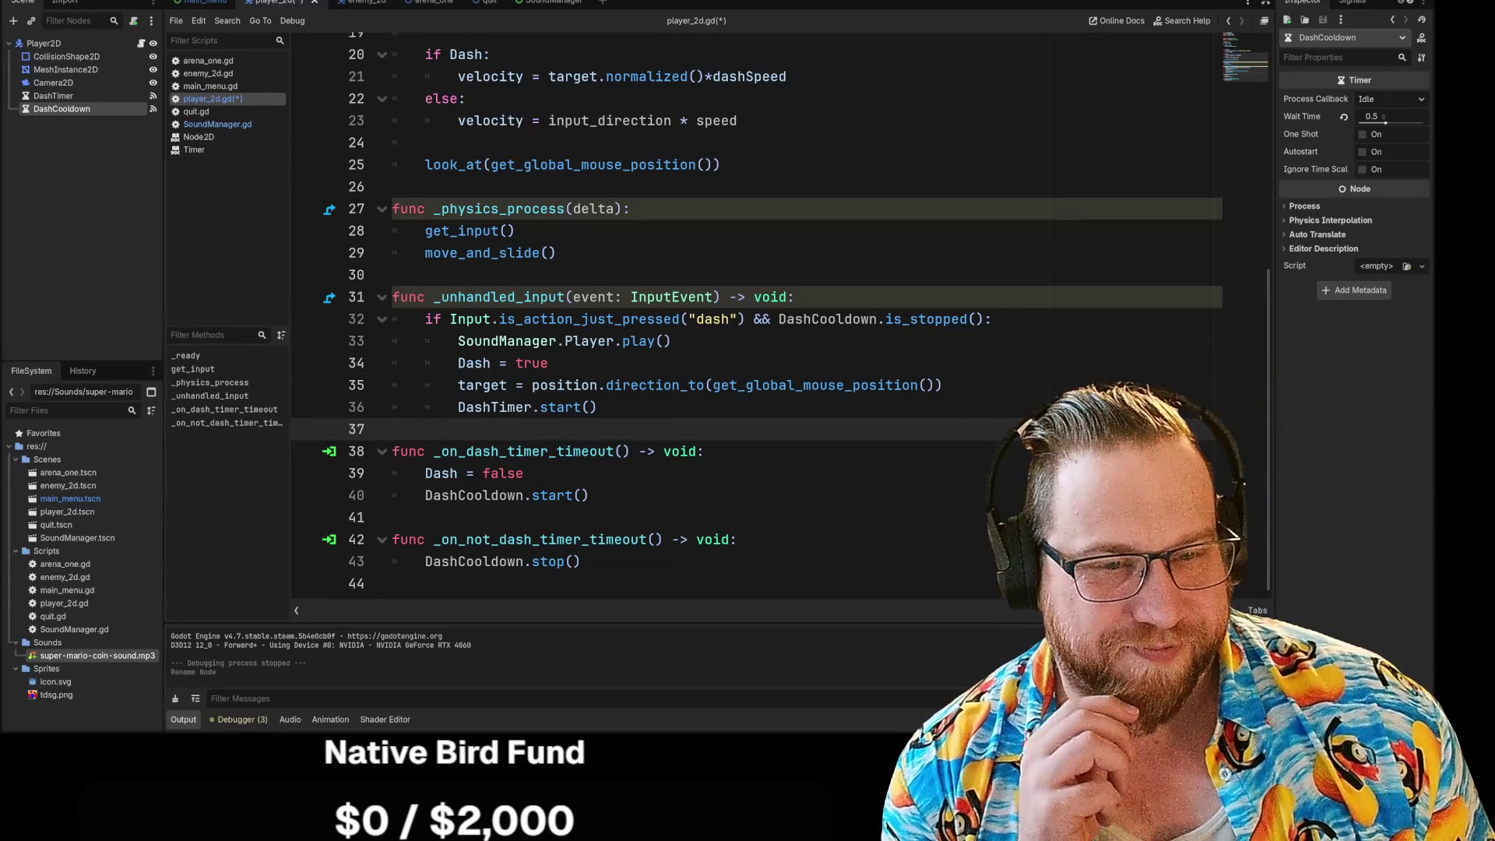
{"action": "left_click_drag", "start_coordinate": [778, 318], "coordinate": [986, 318]}
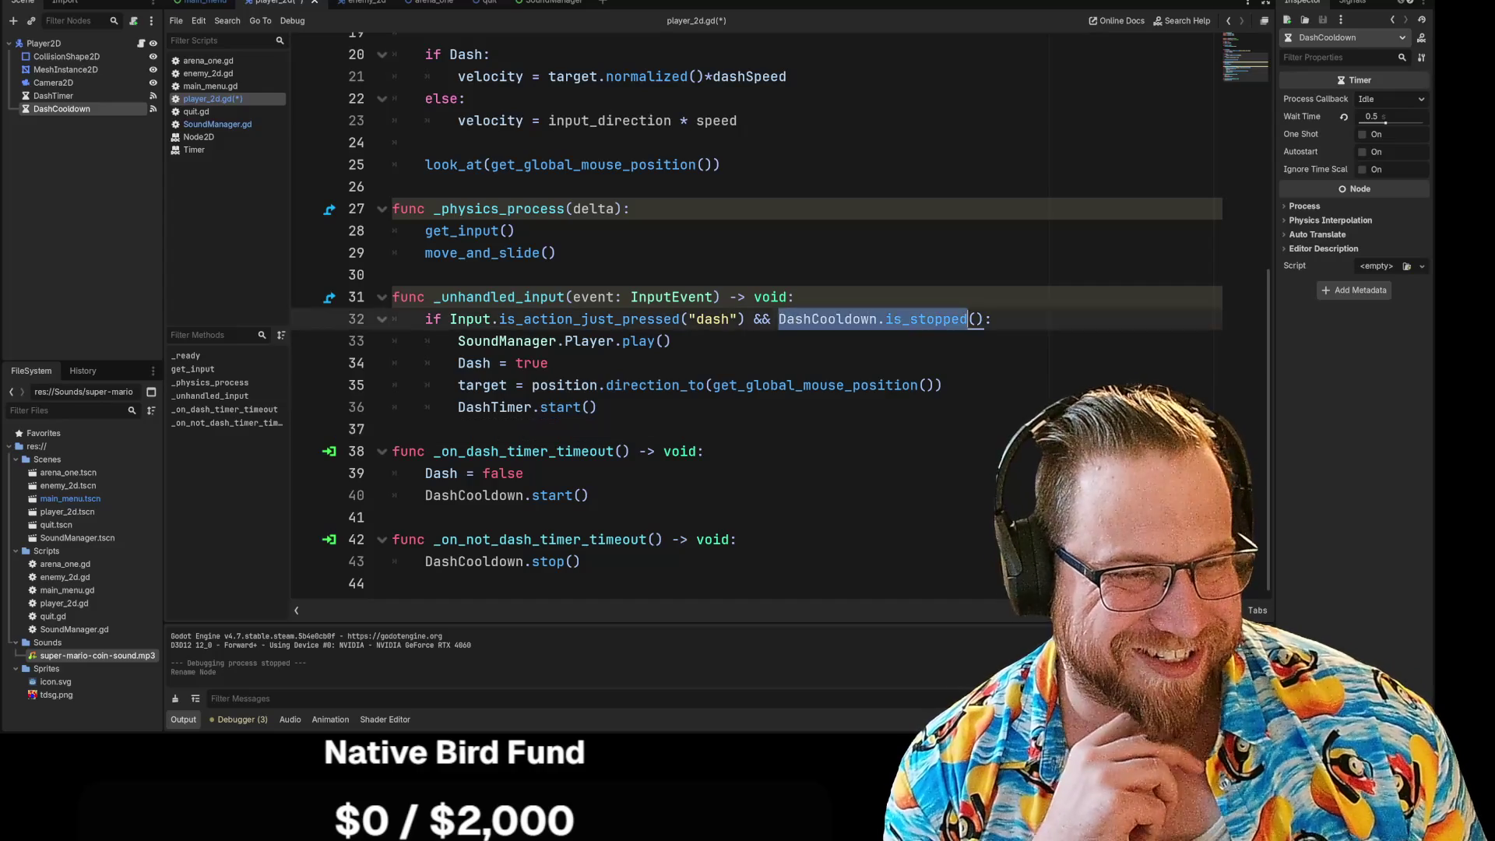
{"action": "left_click", "coordinate": [547, 363]}
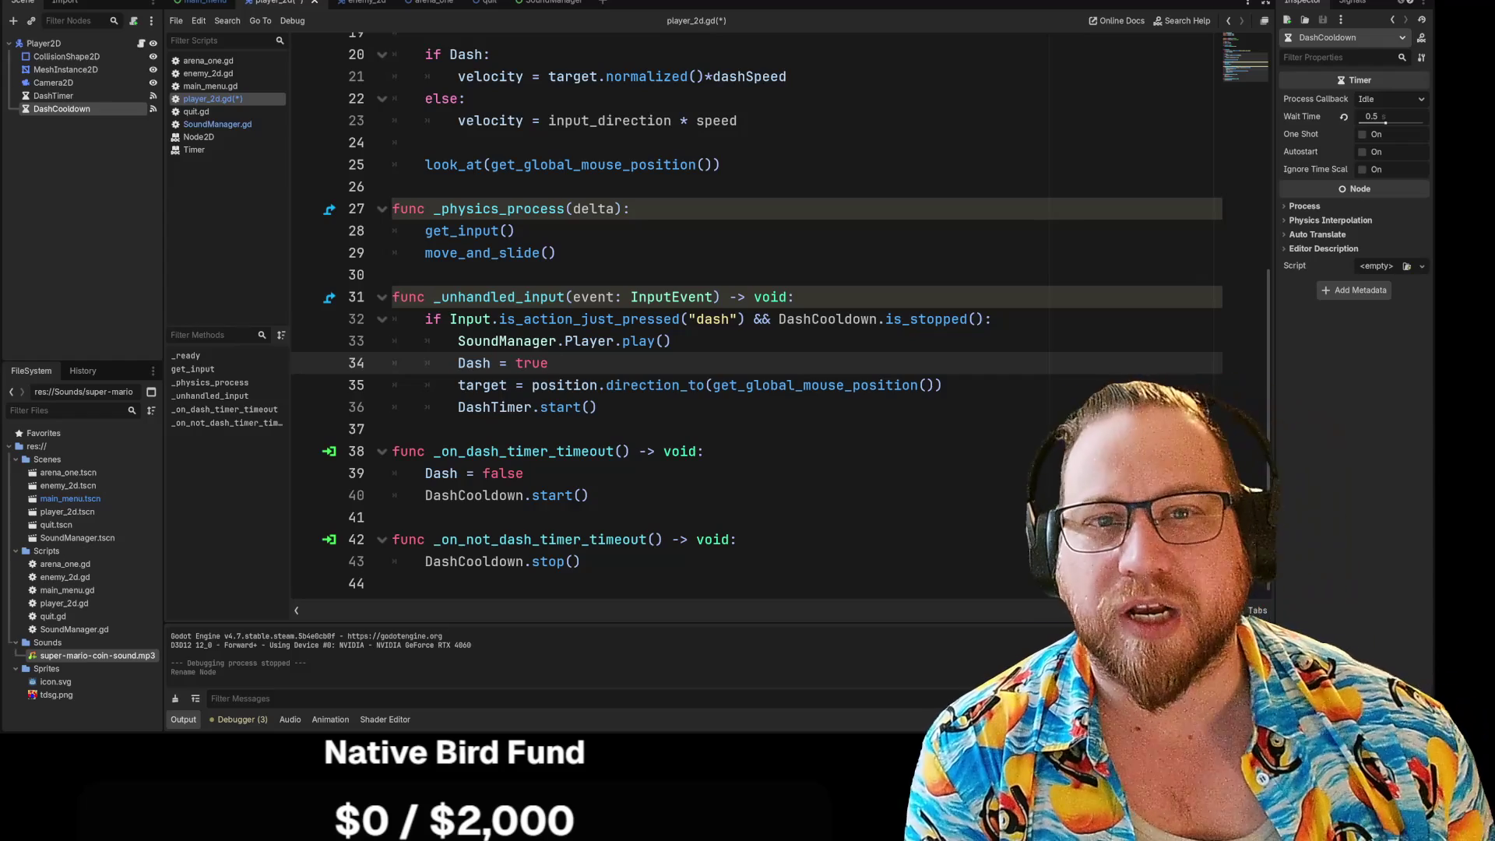
{"action": "left_click", "coordinate": [287, 6]}
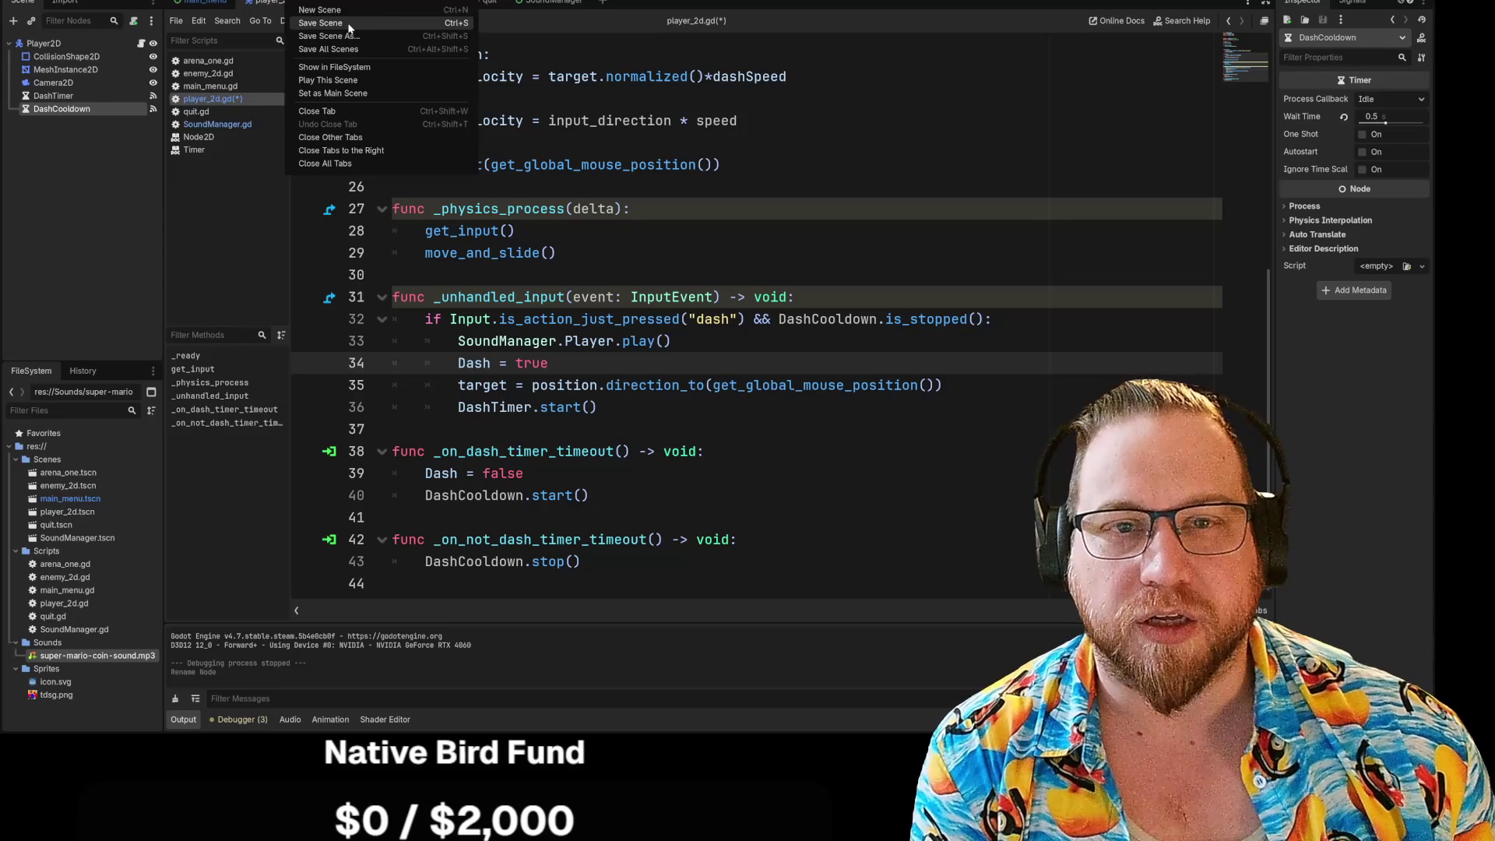
Step: Save player_2d.gd from the script editor's File menu
{"action": "left_click", "coordinate": [327, 86]}
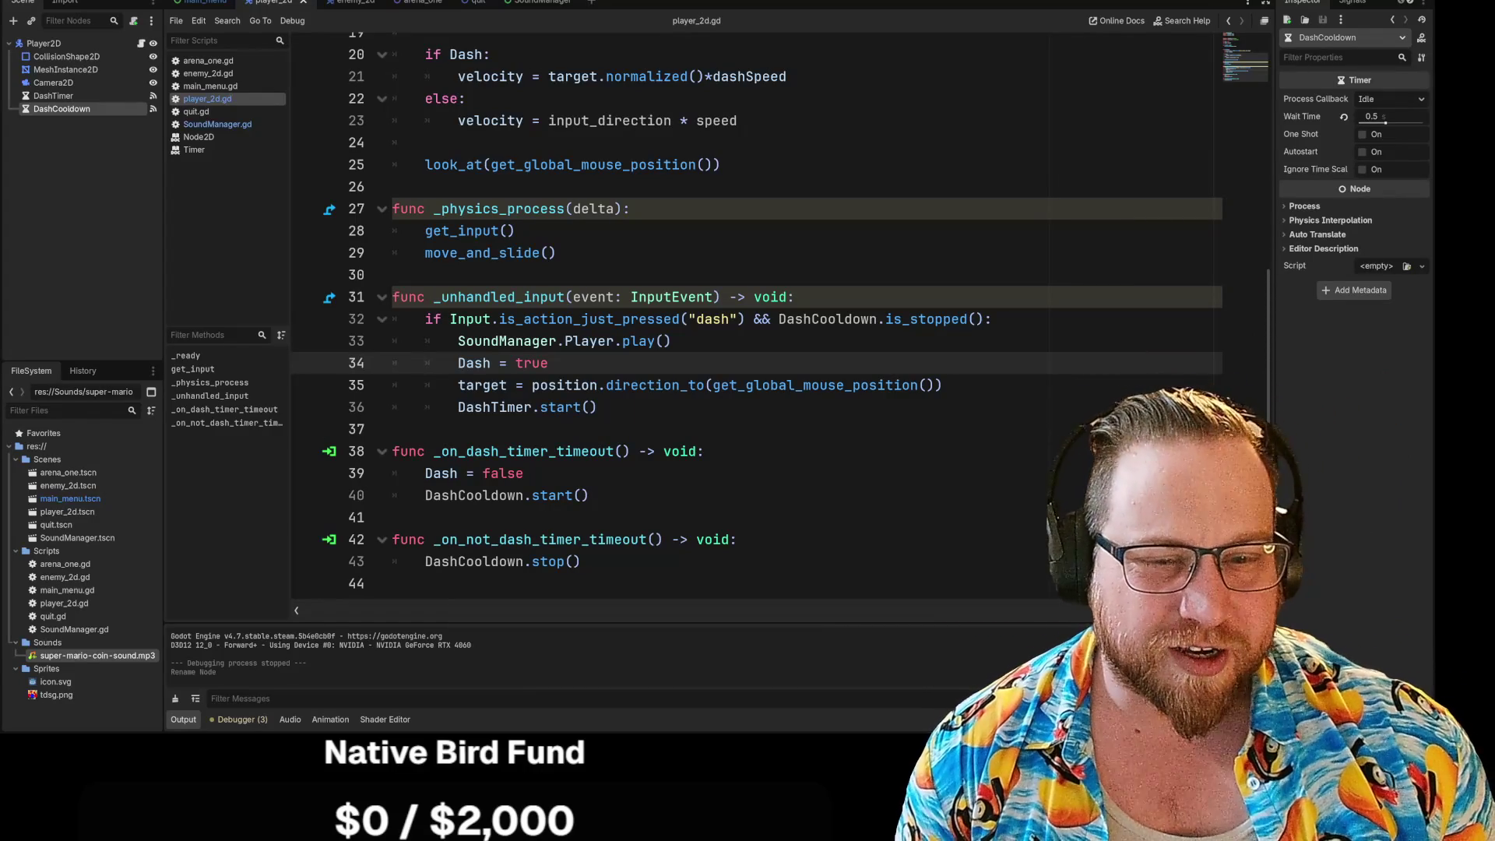
{"action": "left_click", "coordinate": [597, 407]}
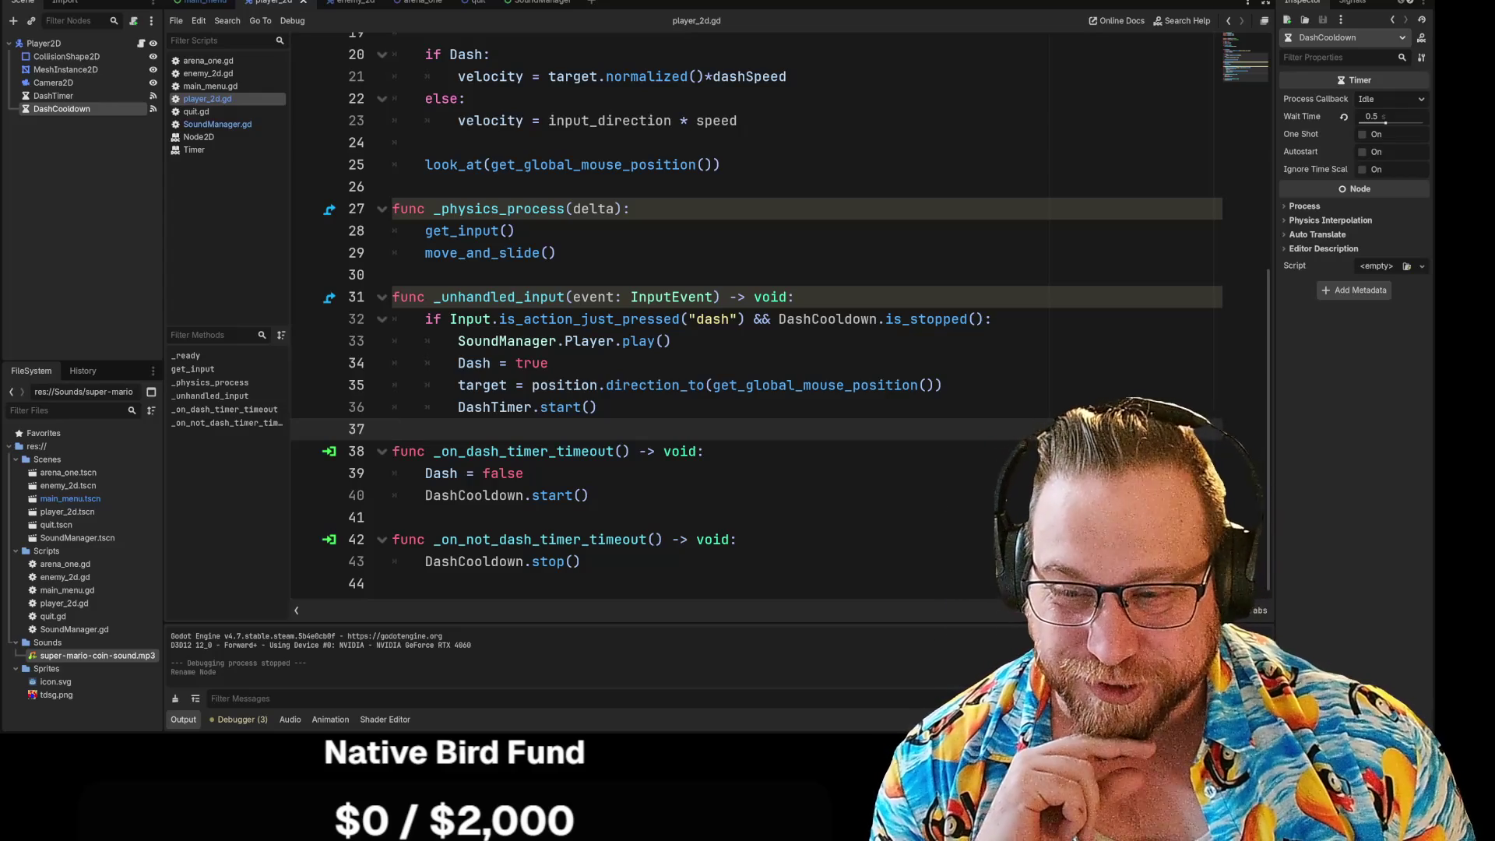
{"action": "mouse_move", "coordinate": [721, 381]}
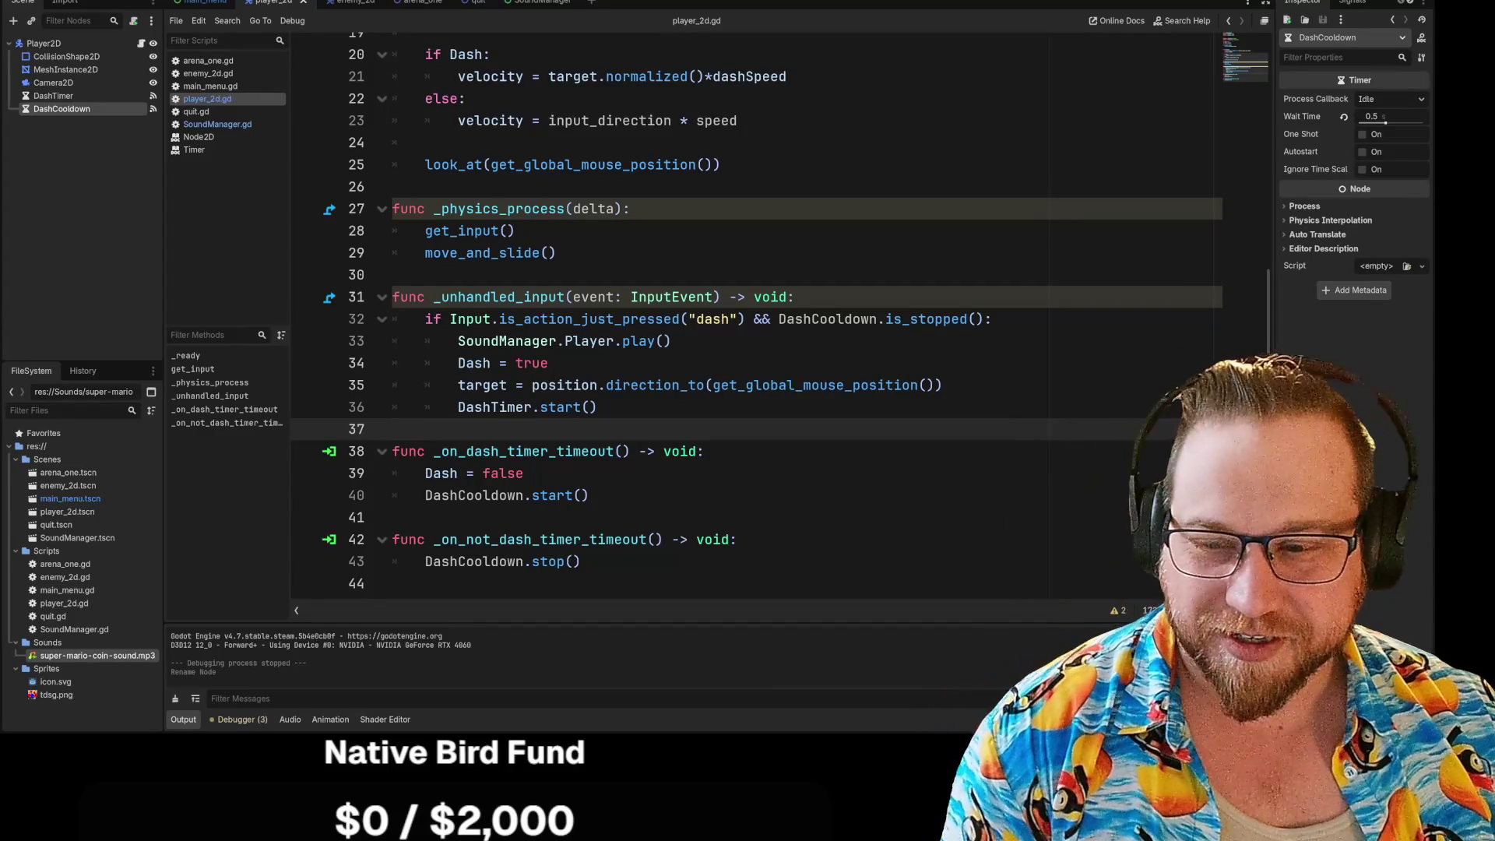
{"action": "left_click", "coordinate": [704, 451]}
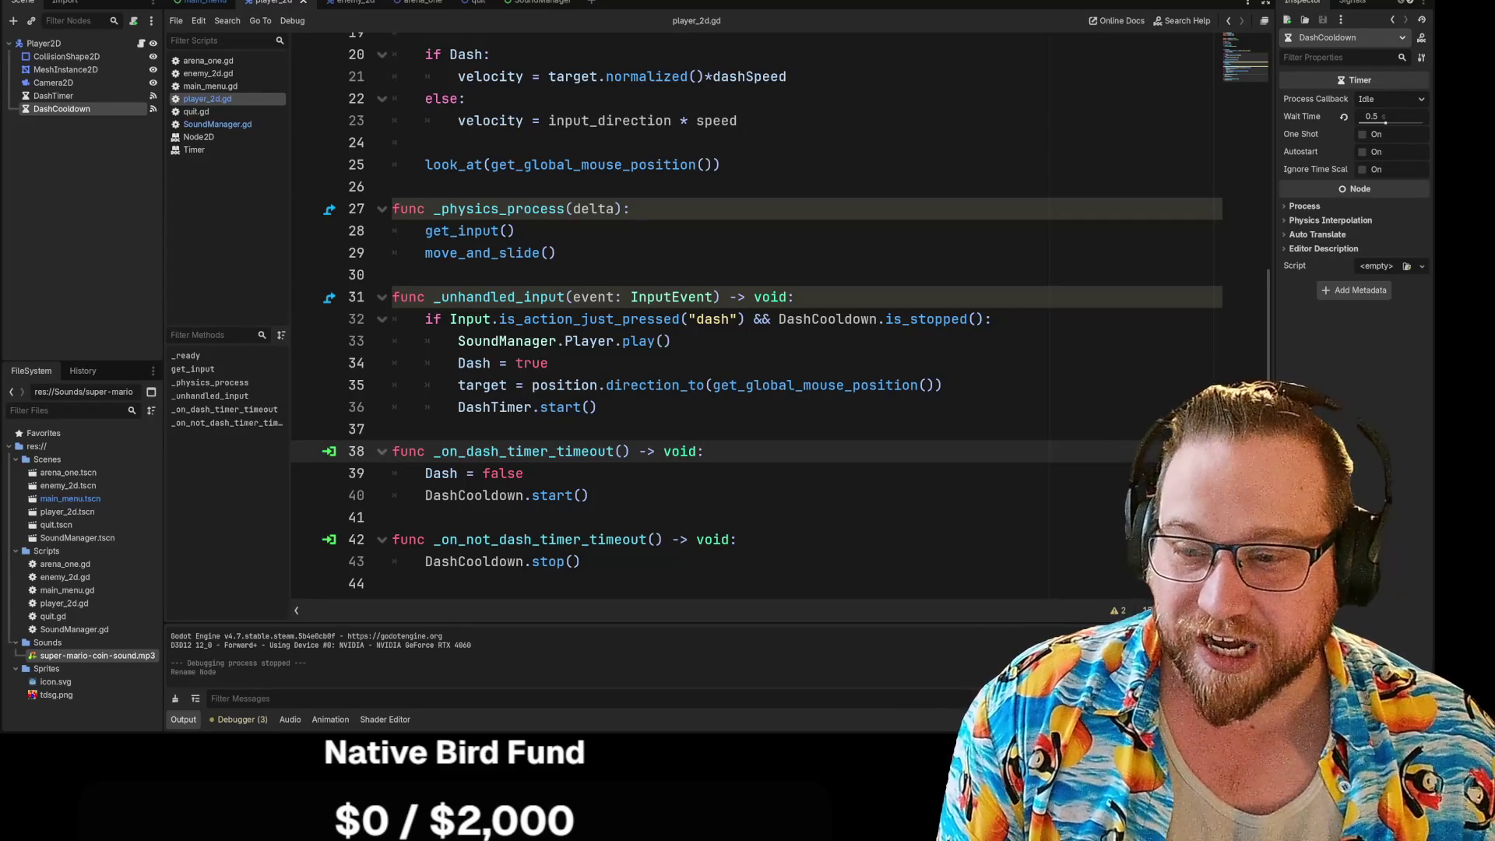
{"action": "left_click", "coordinate": [392, 429]}
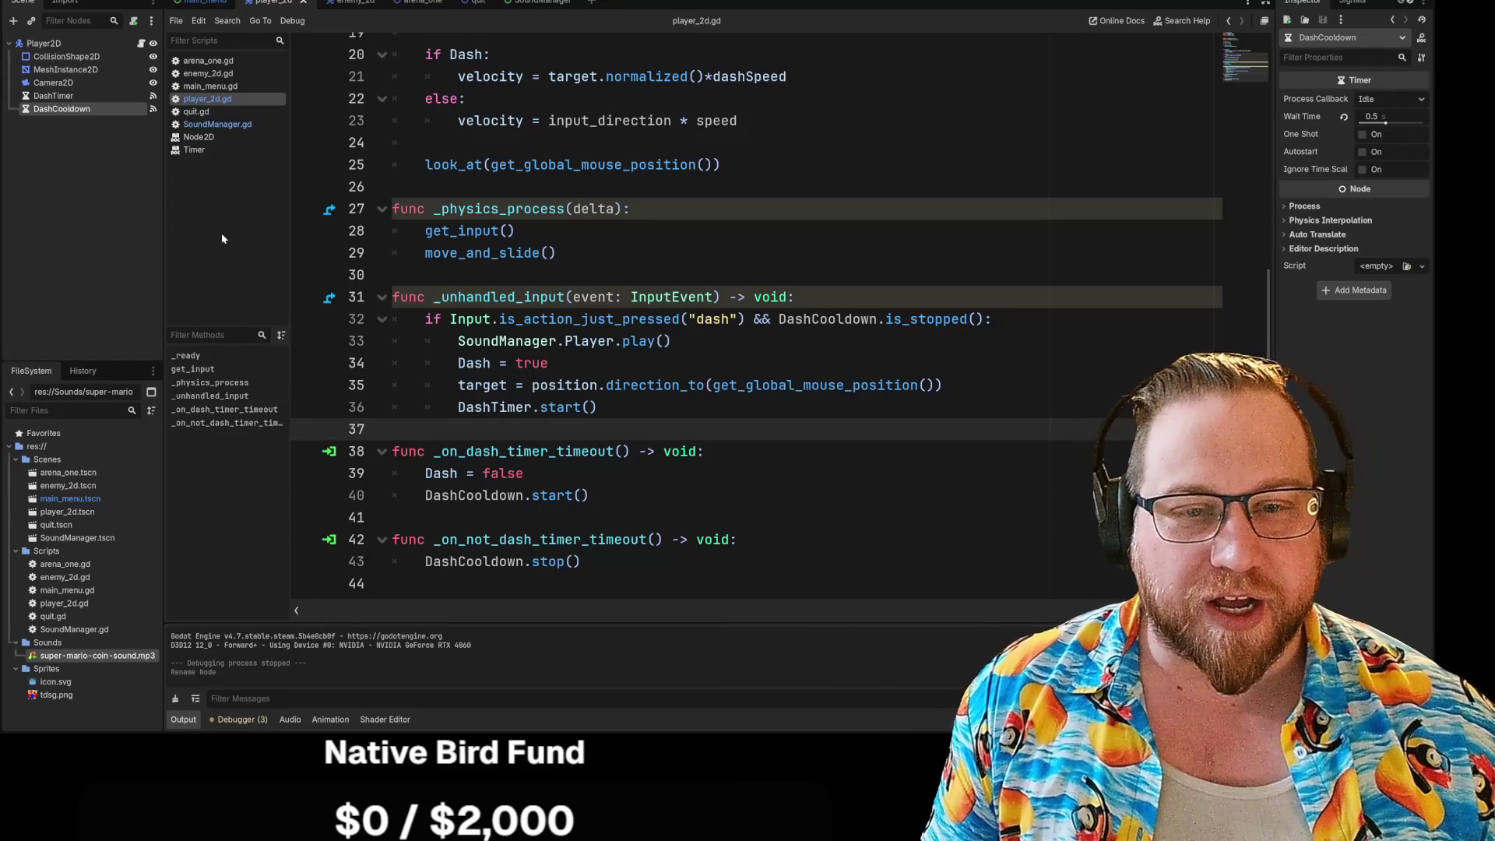
Step: Deselect the DashCooldown node in the scene tree
{"action": "left_click", "coordinate": [85, 205]}
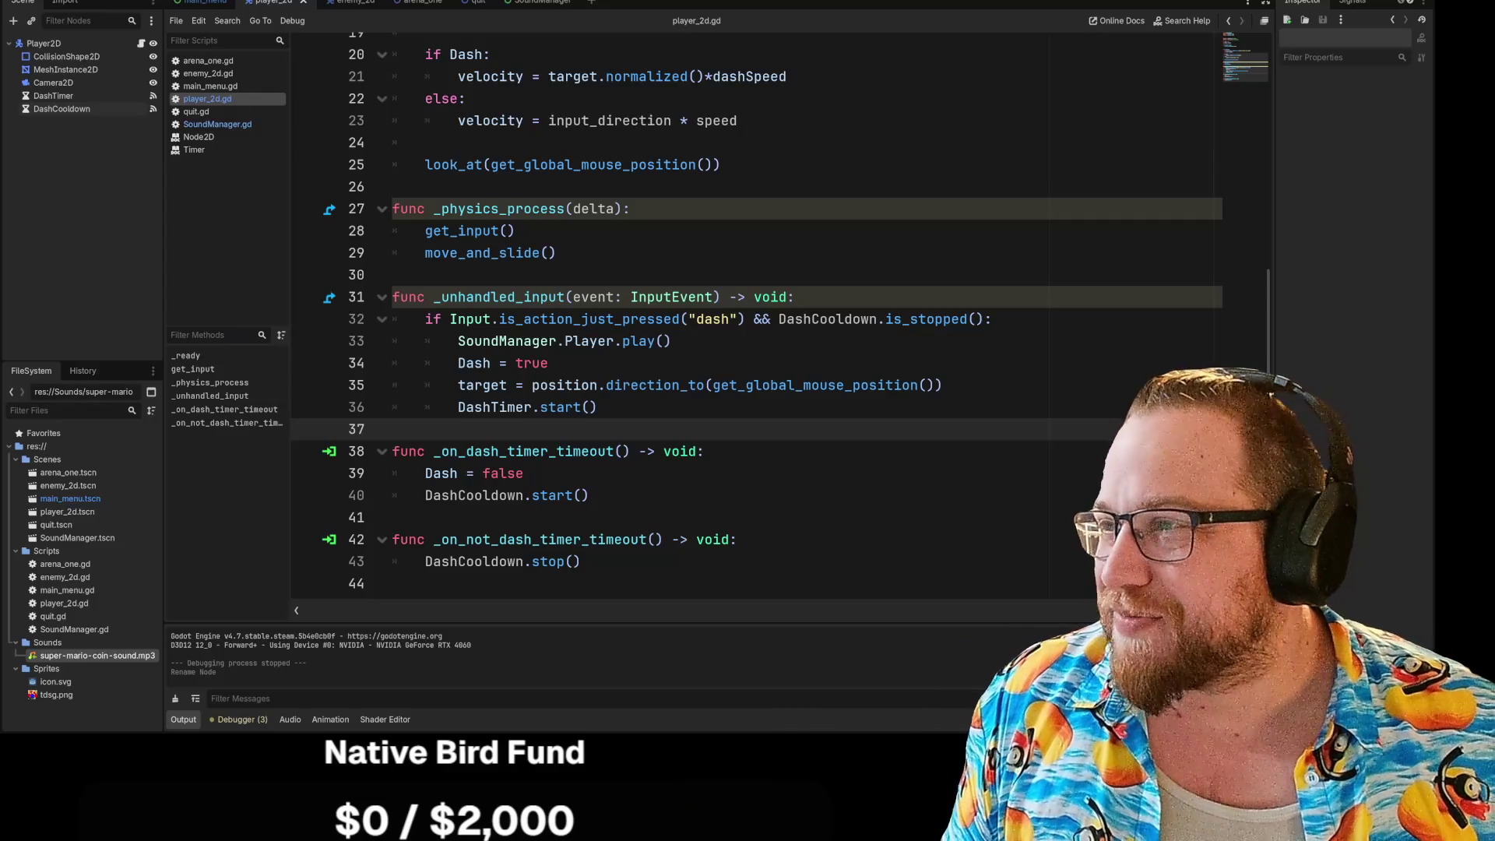
{"action": "key", "text": "alt+Tab"}
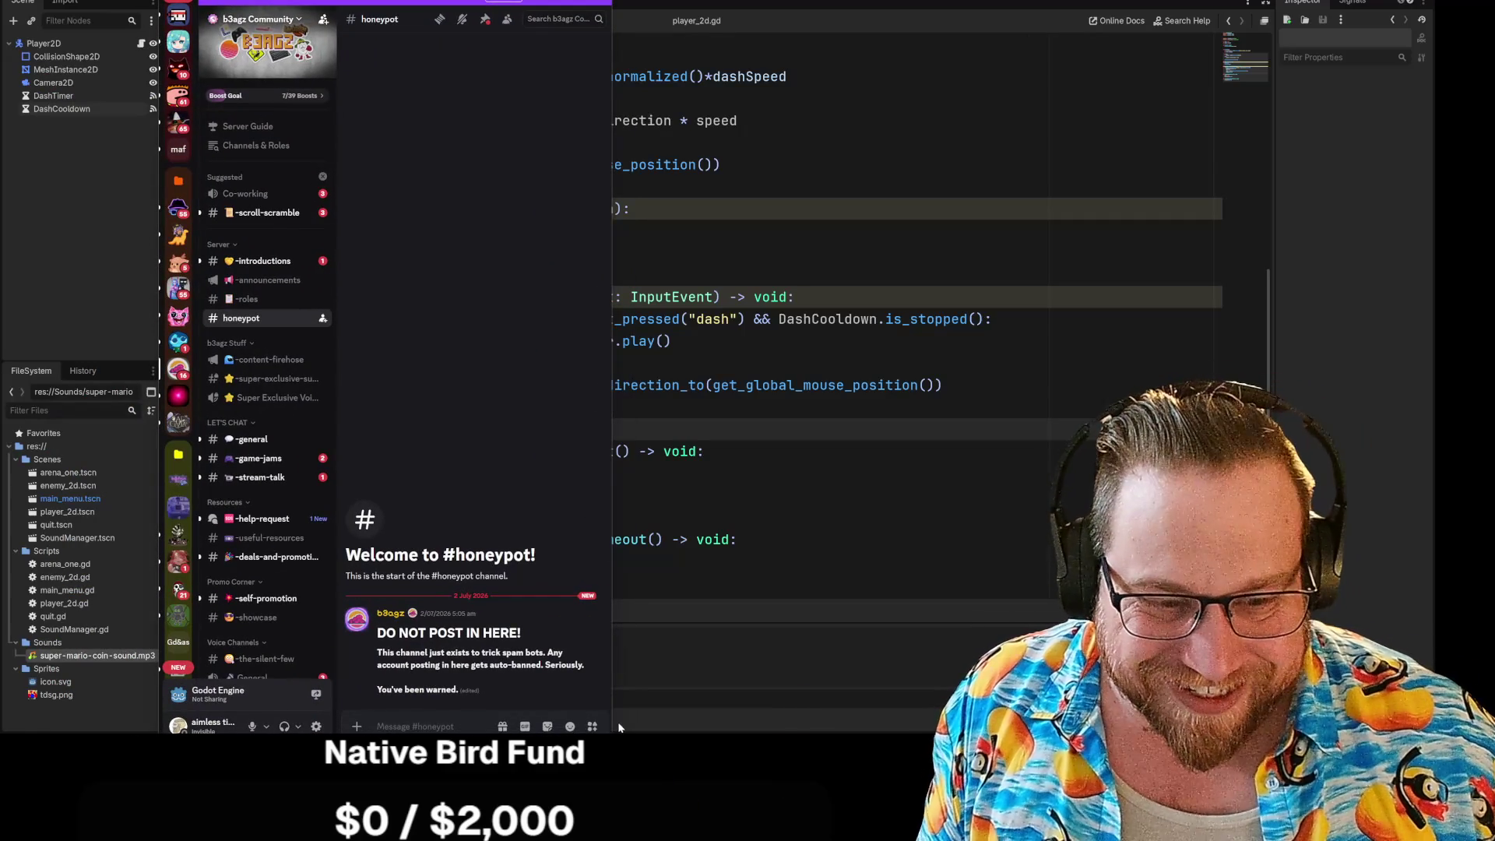
Step: Resize Discord, view the b3agz Community #general channel, then switch to Godot and back to Discord
{"action": "mouse_move", "coordinate": [611, 732]}
{"action": "left_mouse_down"}
{"action": "mouse_move", "coordinate": [810, 601]}
{"action": "mouse_move", "coordinate": [774, 518]}
{"action": "mouse_move", "coordinate": [830, 519]}
{"action": "left_mouse_up"}
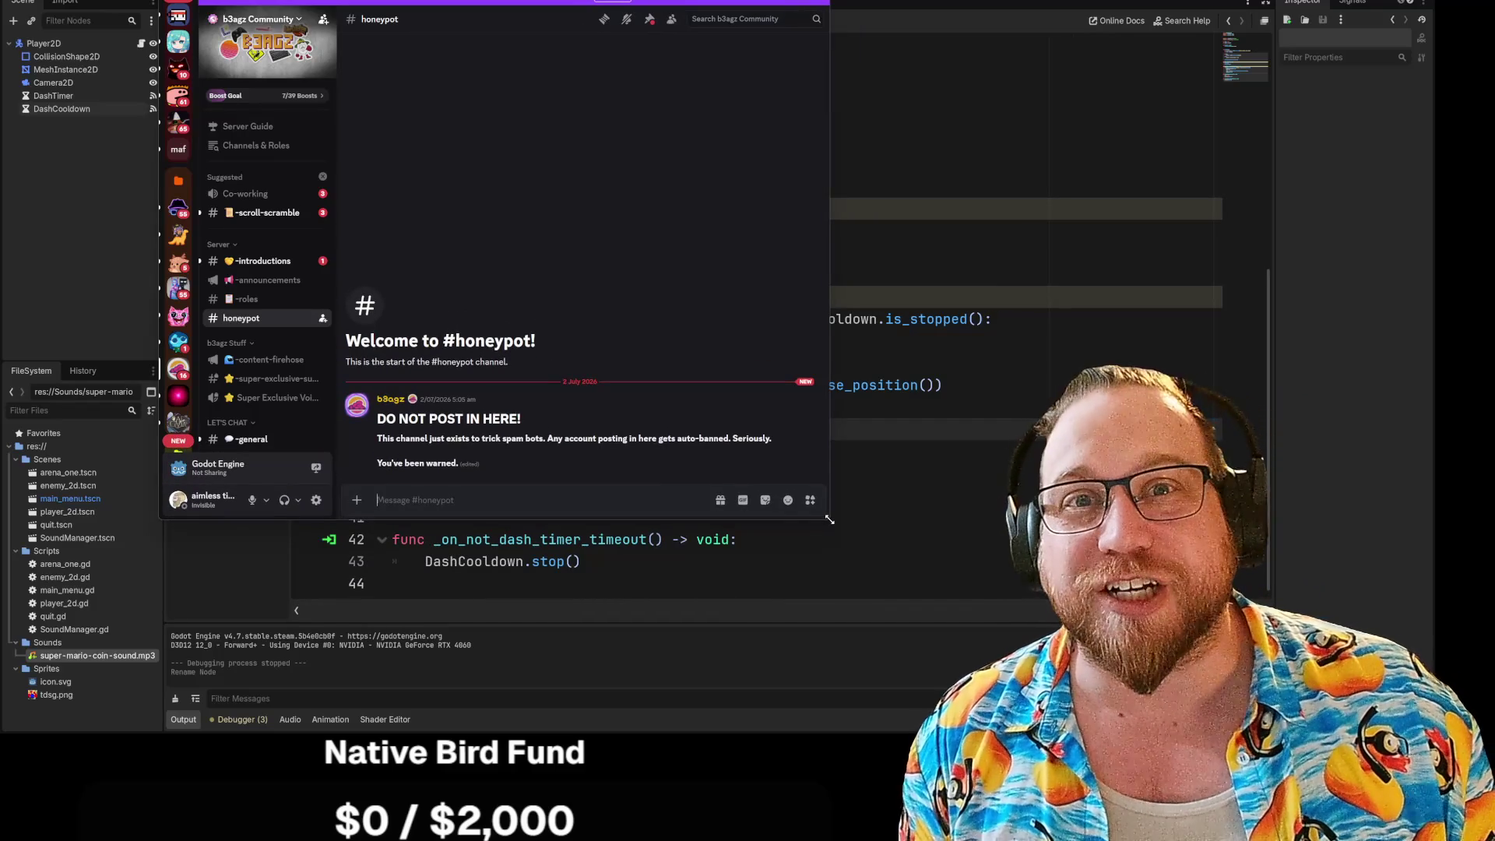
{"action": "left_click_drag", "start_coordinate": [830, 519], "coordinate": [816, 519]}
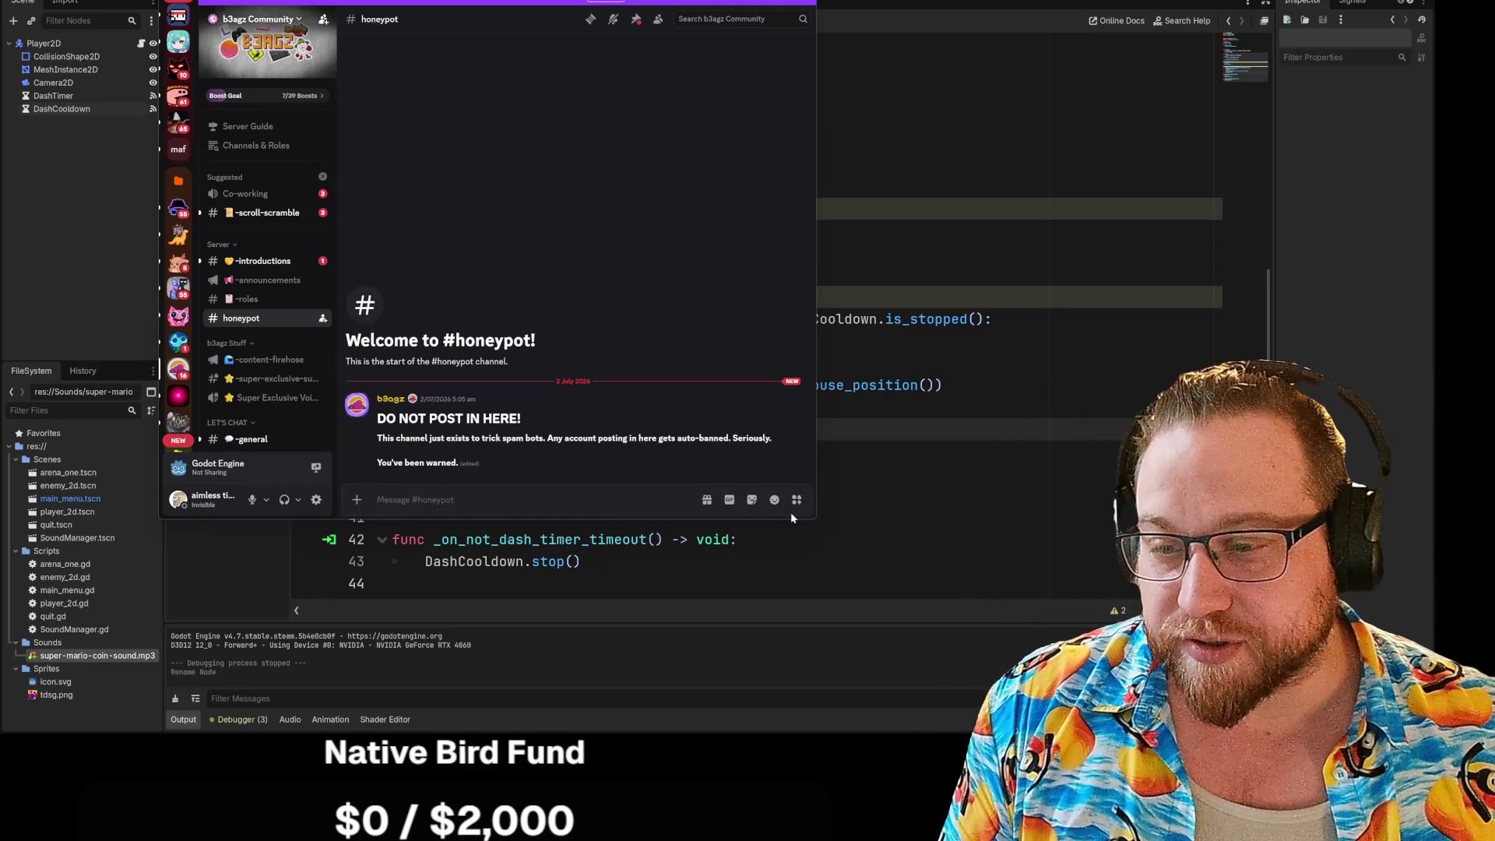
{"action": "mouse_move", "coordinate": [779, 459]}
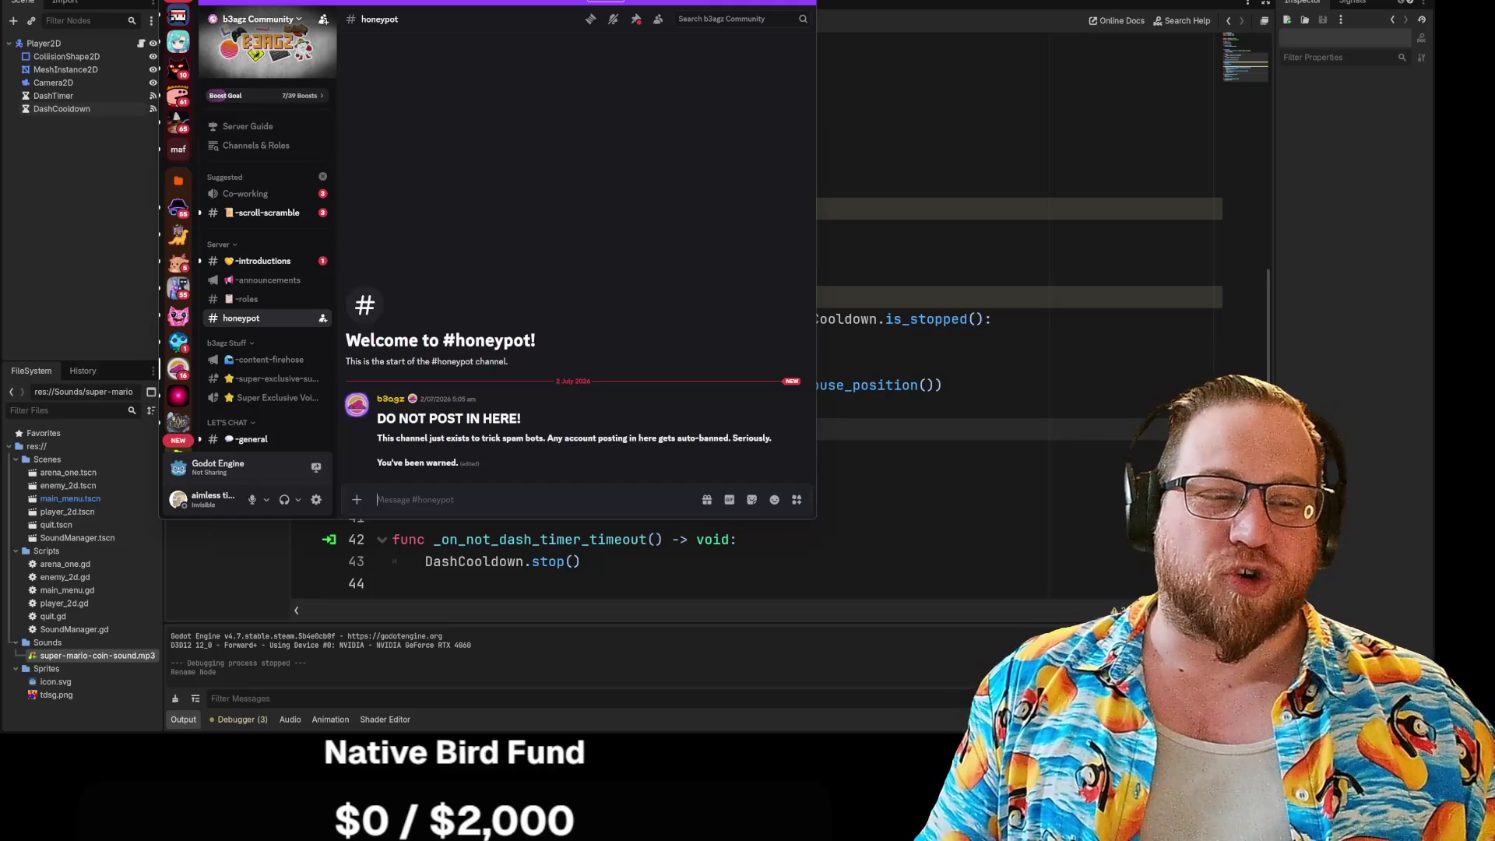
{"action": "scroll", "coordinate": [258, 398], "scroll_direction": "down", "scroll_amount": 1}
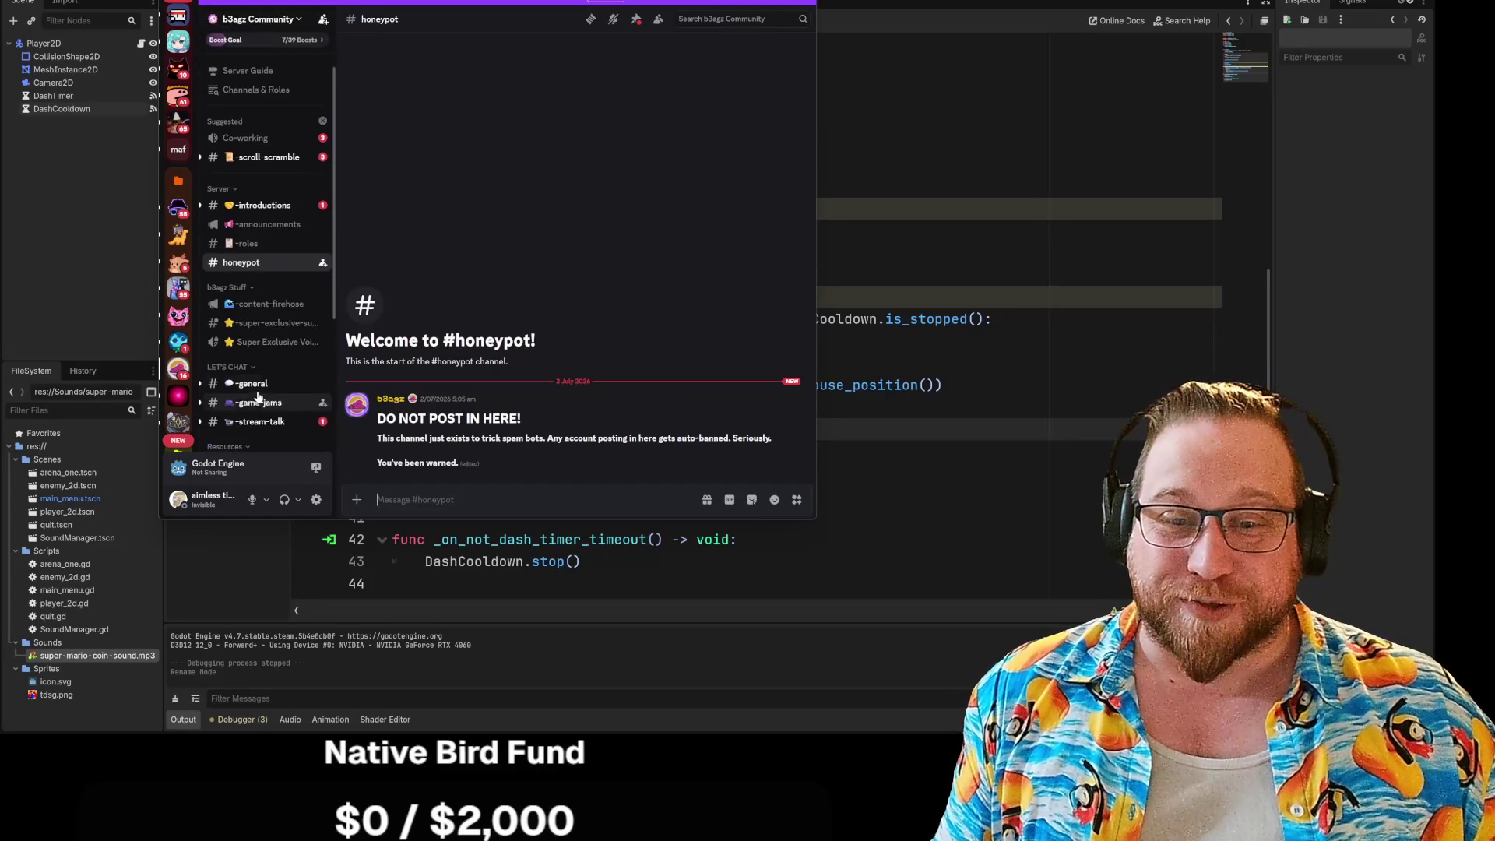
{"action": "left_click", "coordinate": [252, 384]}
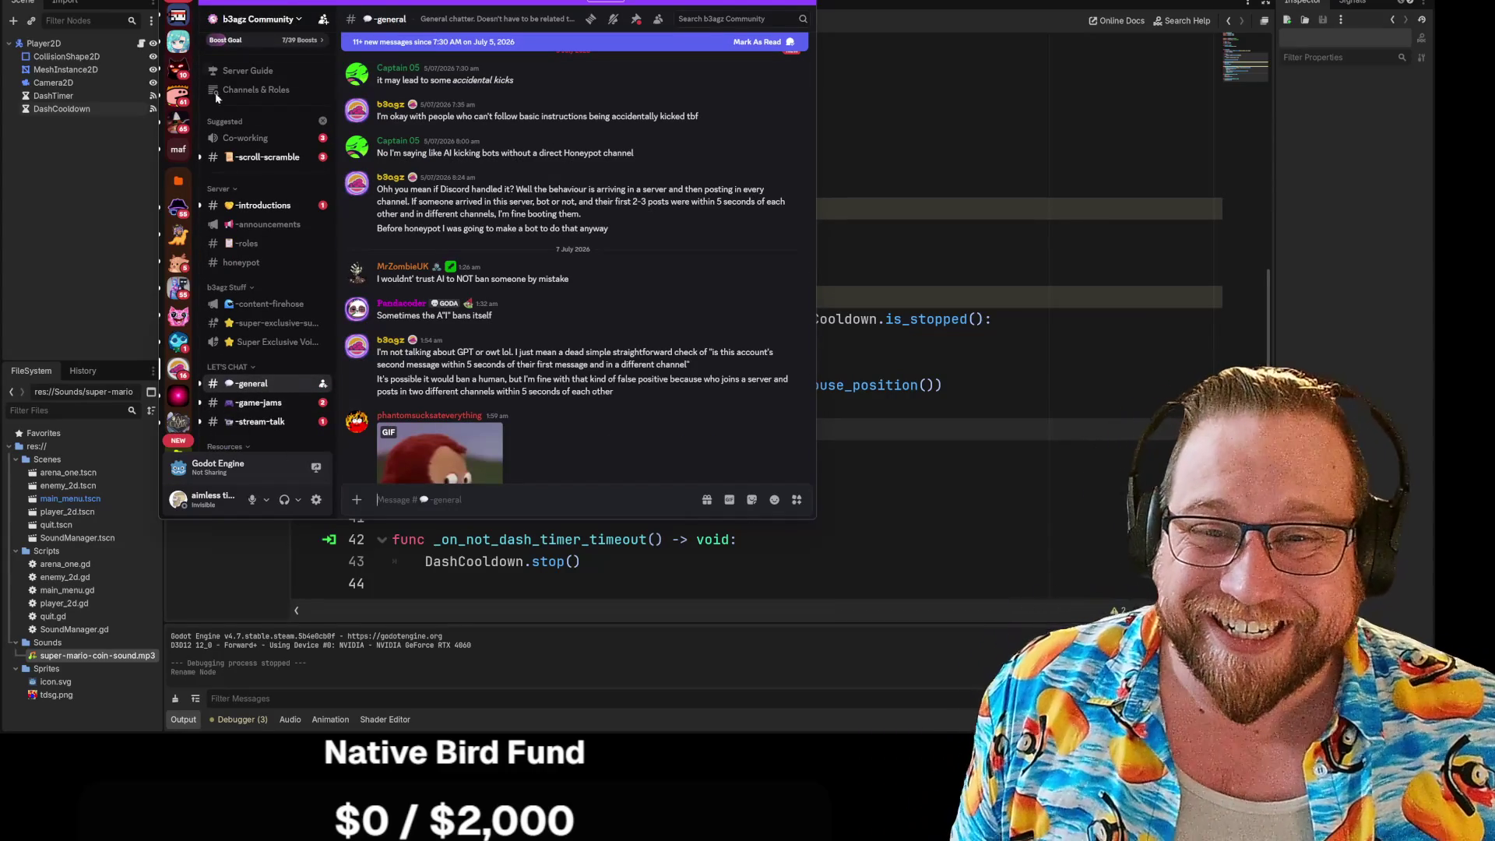
{"action": "key", "text": "alt+Tab"}
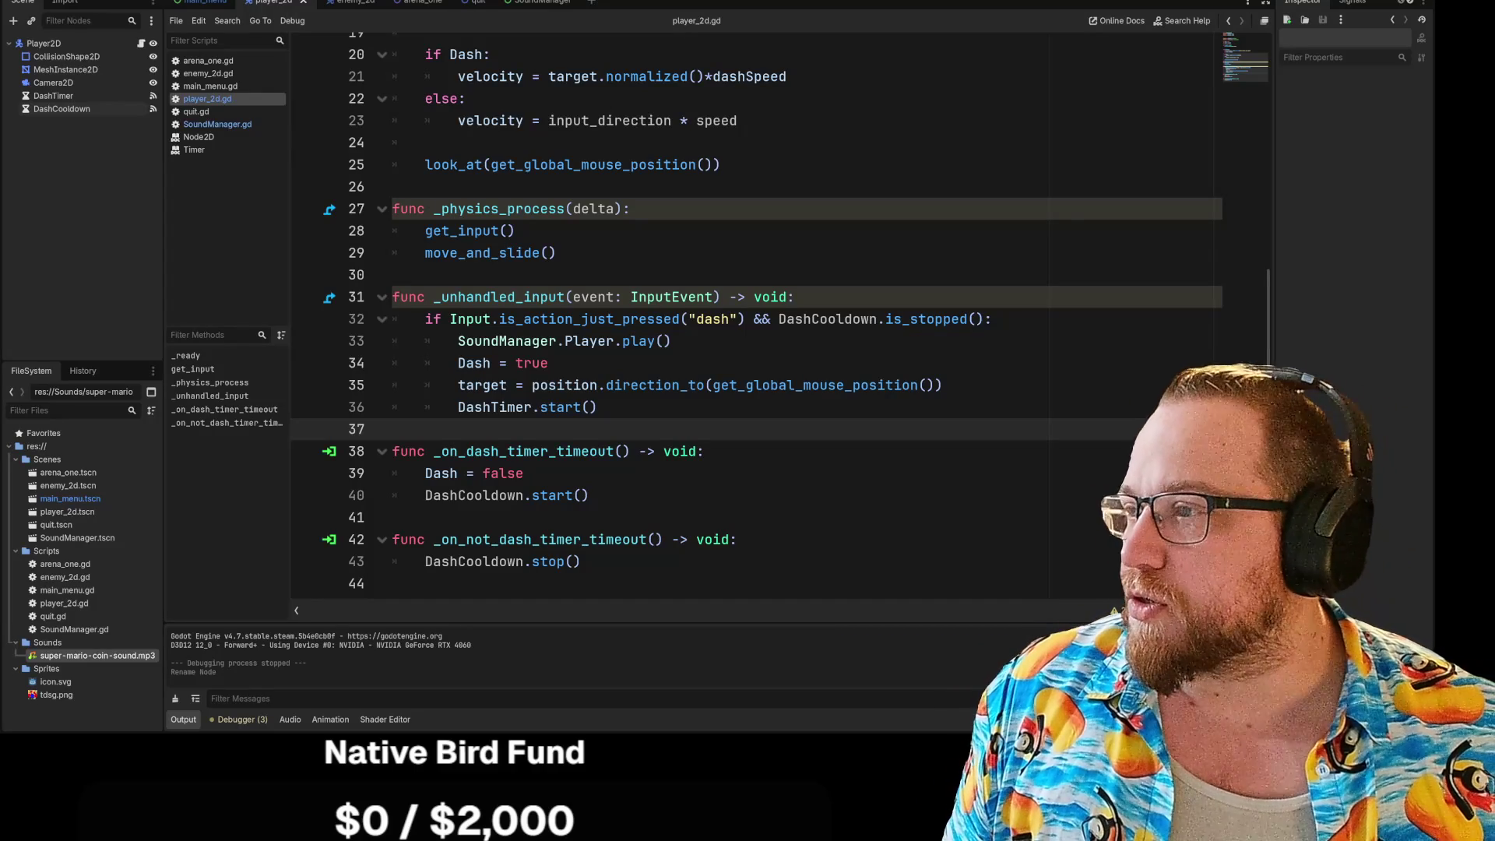
{"action": "key", "text": "alt+Tab"}
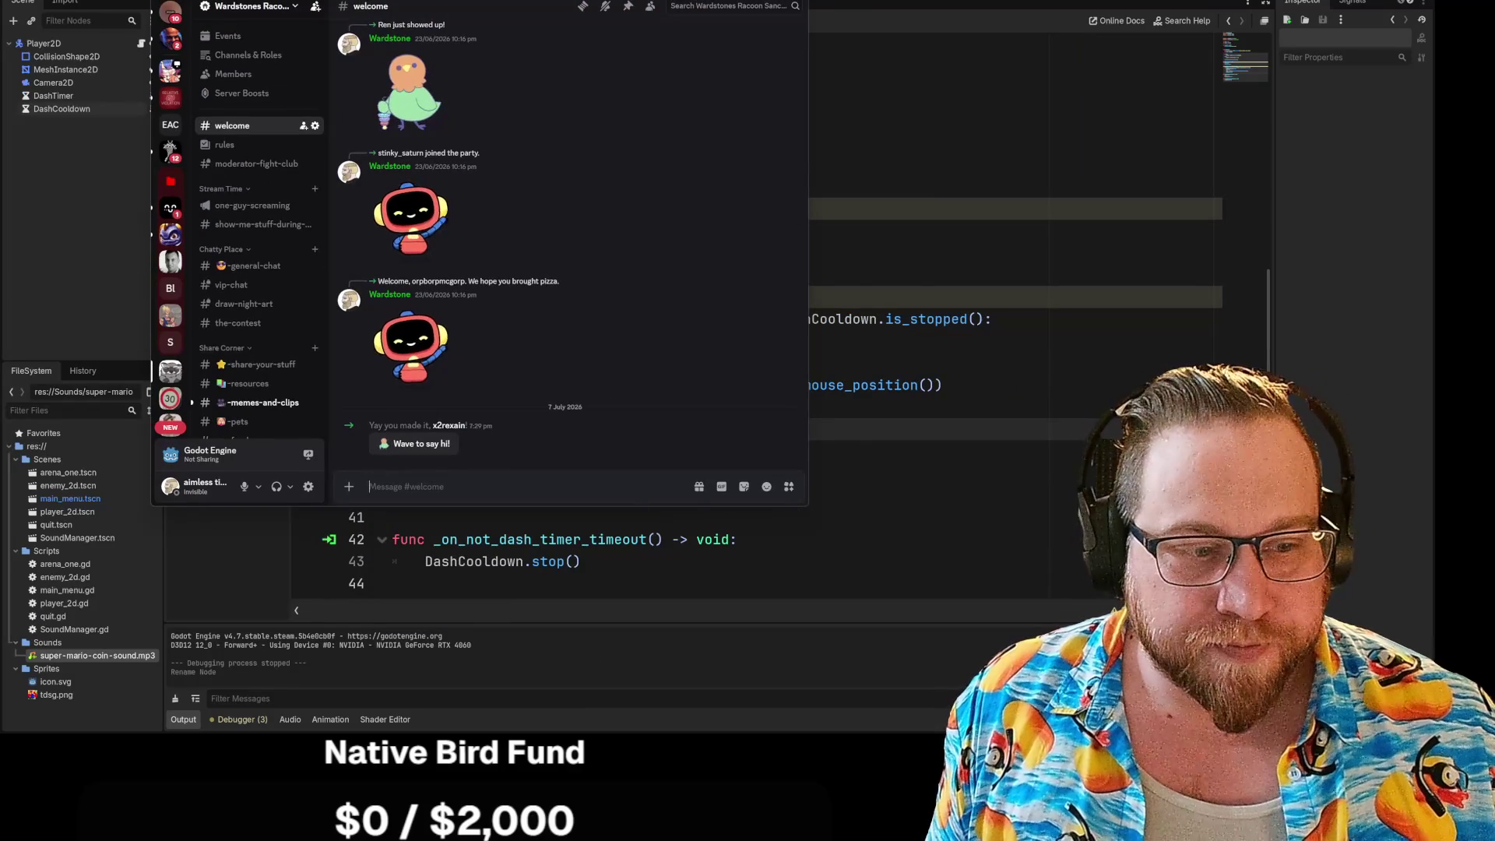
Step: Enlarge the Discord window and add a 💪 reaction to the newest welcome message
{"action": "mouse_move", "coordinate": [809, 515]}
{"action": "left_mouse_down"}
{"action": "mouse_move", "coordinate": [970, 728]}
{"action": "mouse_move", "coordinate": [1001, 728]}
{"action": "left_mouse_up"}
{"action": "scroll", "coordinate": [405, 234], "scroll_direction": "up", "scroll_amount": 5}
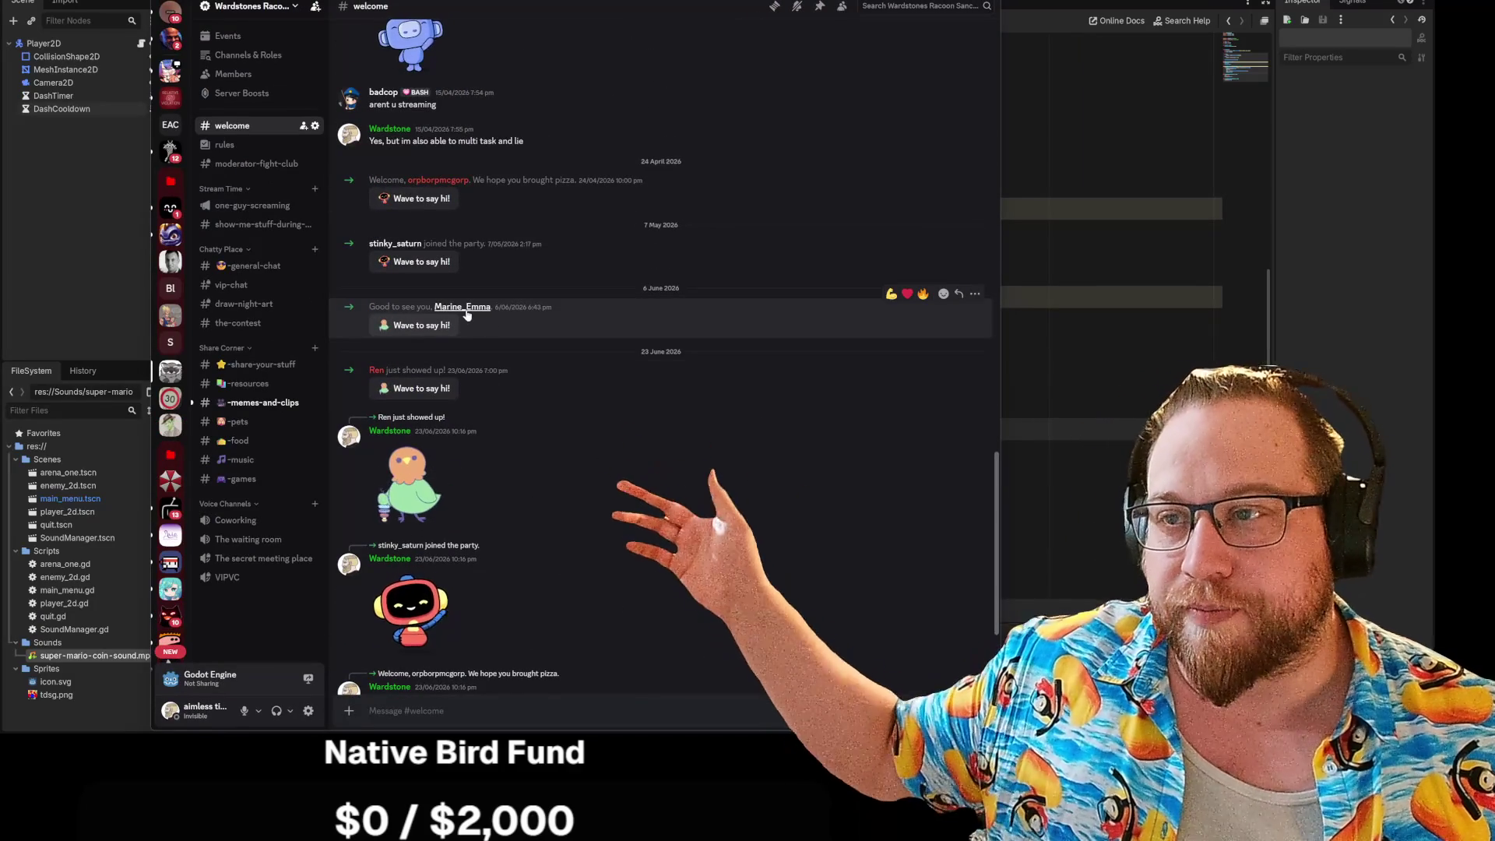
{"action": "scroll", "coordinate": [518, 315], "scroll_direction": "down", "scroll_amount": 5}
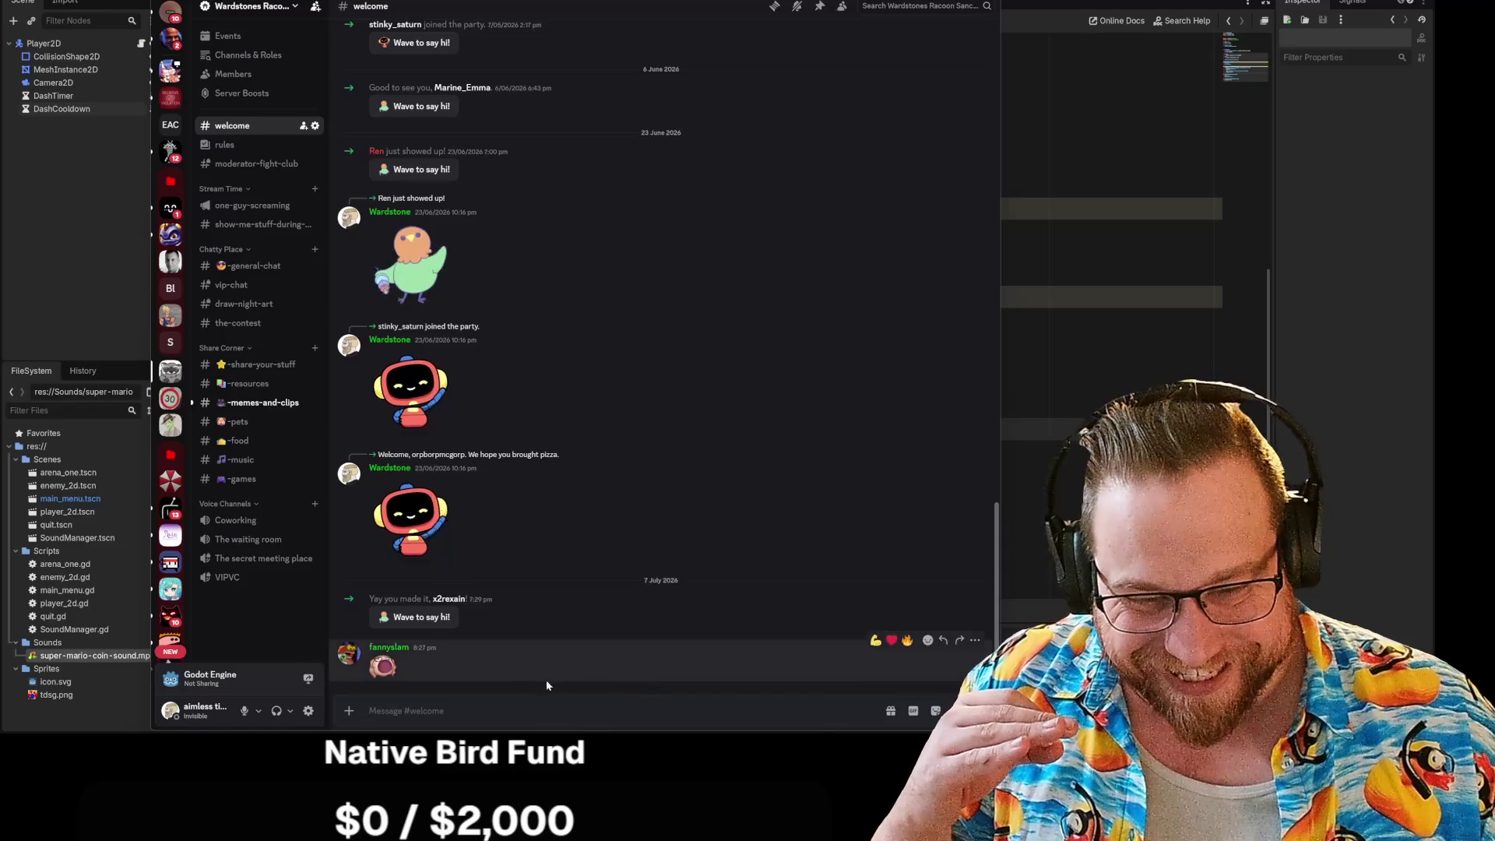
{"action": "left_click", "coordinate": [876, 640]}
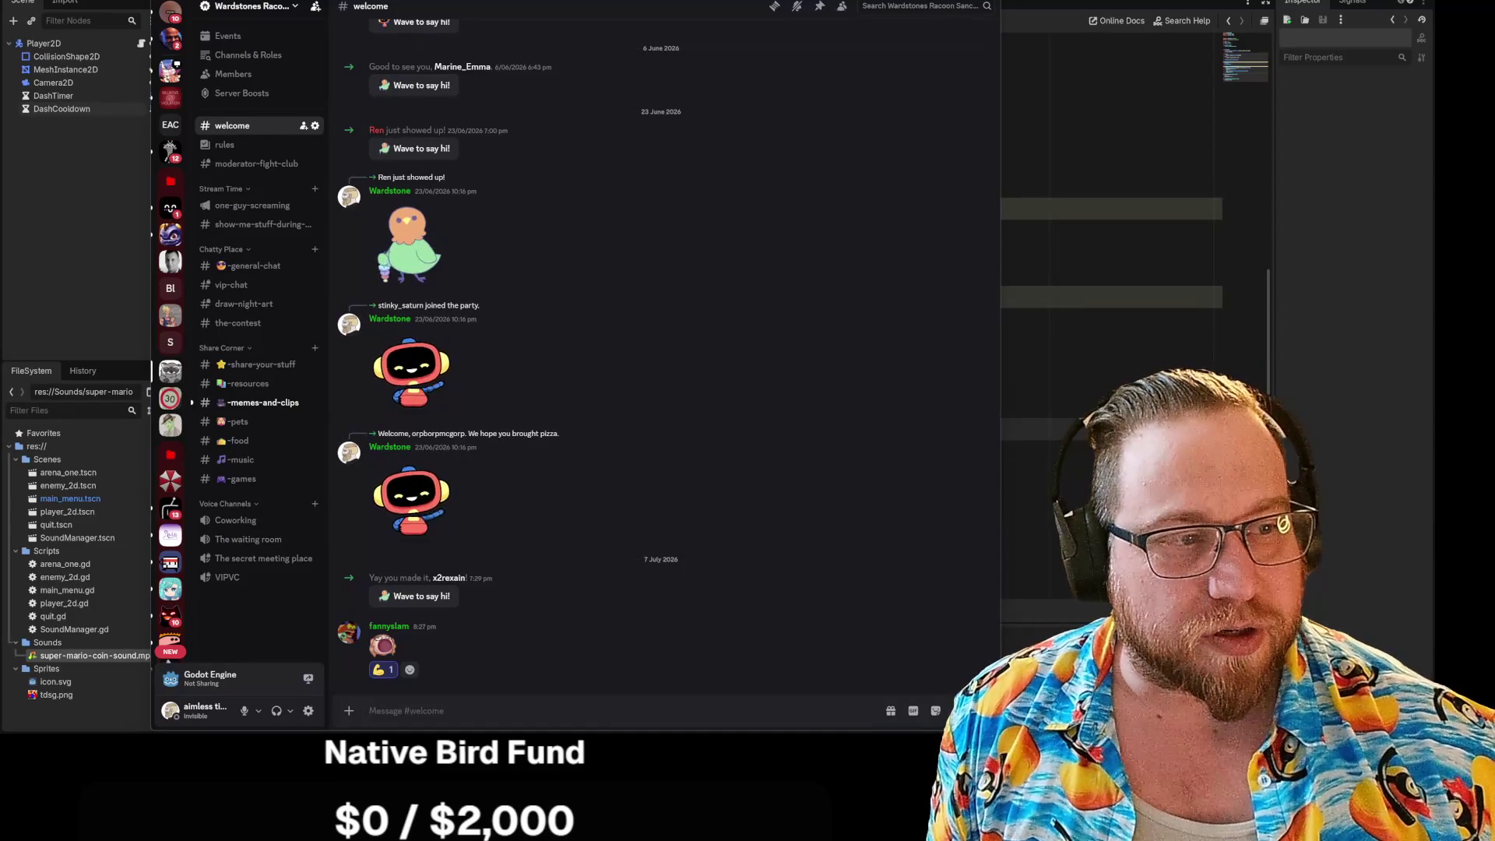
Step: Narrow the Discord window and switch back to the Godot player_2d.gd script
{"action": "left_click_drag", "start_coordinate": [1000, 233], "coordinate": [598, 226]}
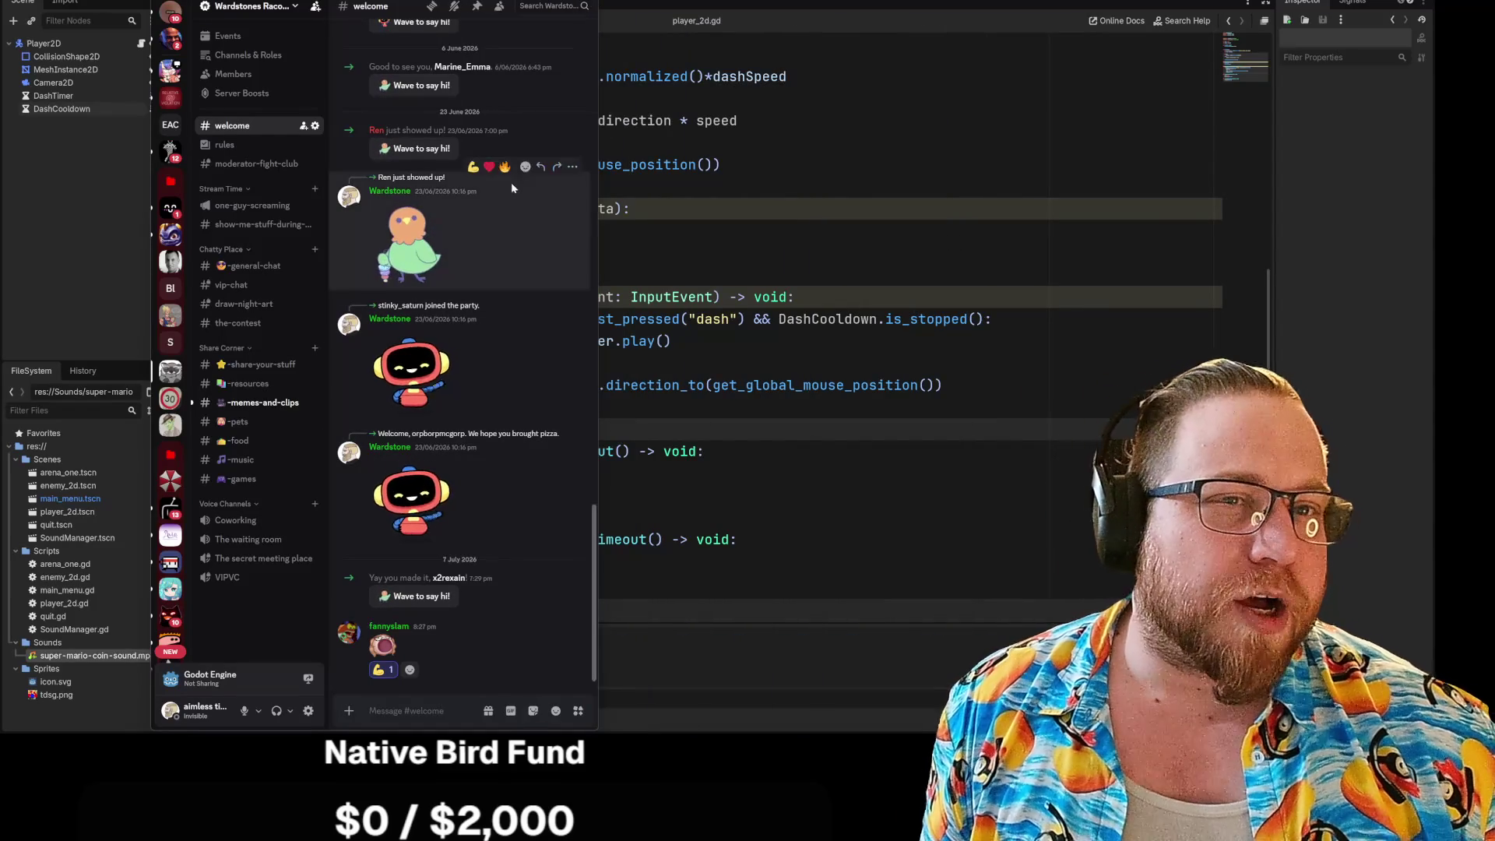
{"action": "key", "text": "alt+Tab"}
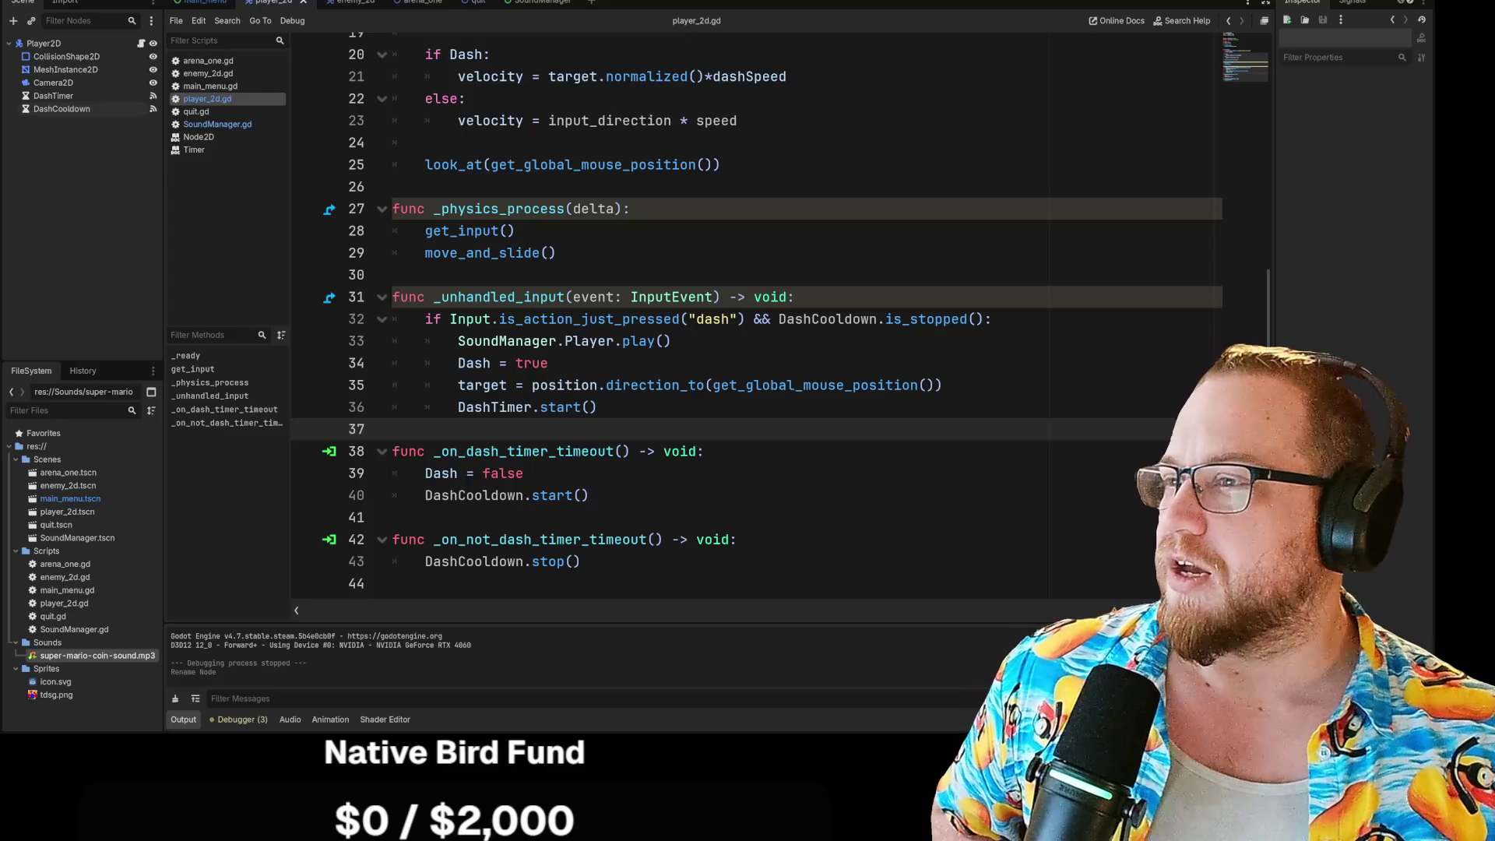
Step: Drag the browser window with Wikipedia's Arco (film) article over the Godot editor
{"action": "left_click_drag", "start_coordinate": [0, 4], "coordinate": [598, 2]}
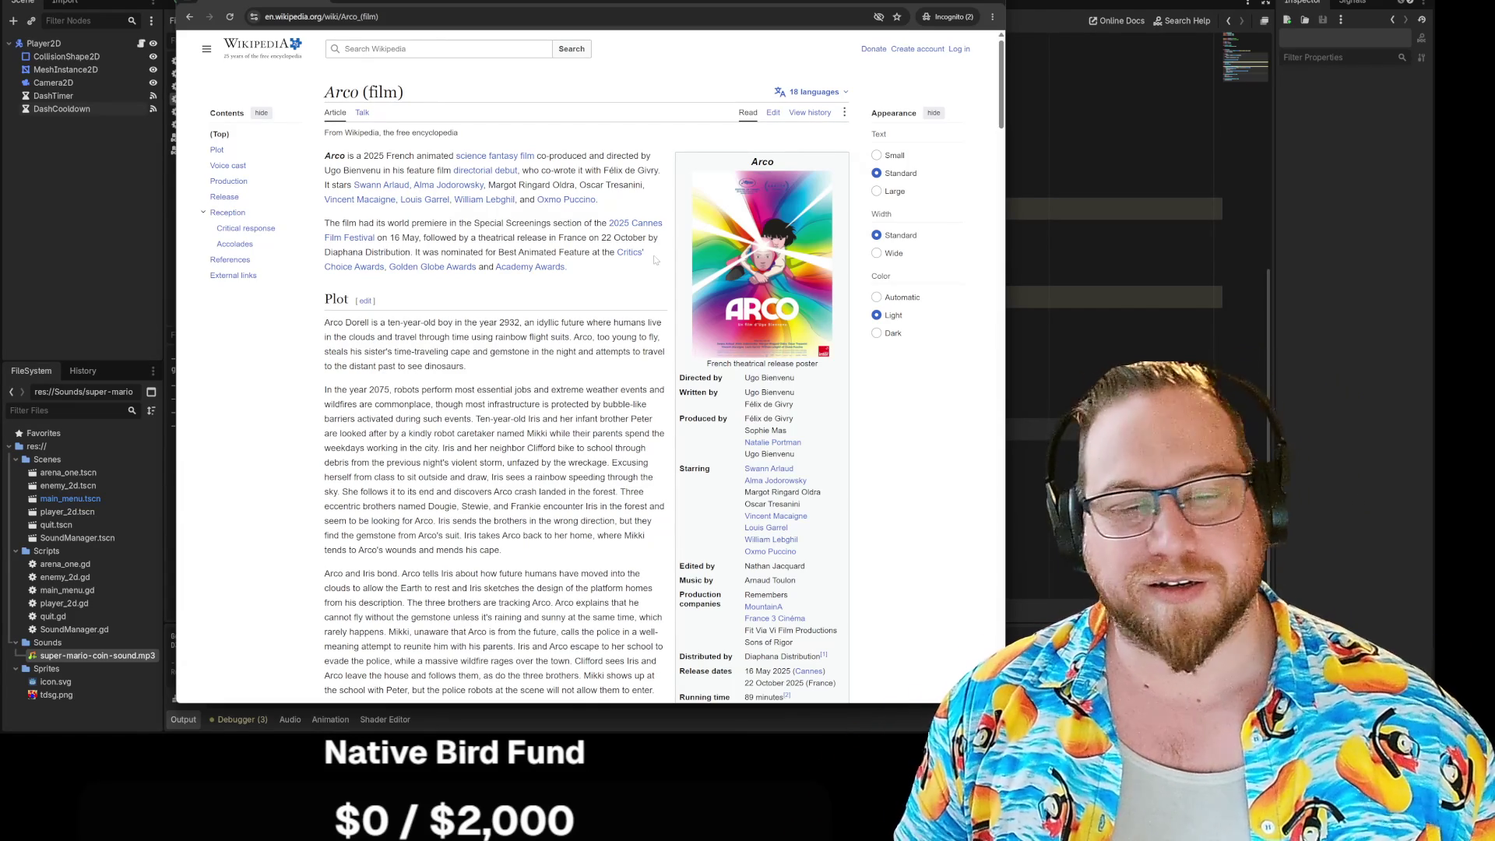
Step: Set the Wikipedia colour theme to Dark and widen the browser window
{"action": "left_click", "coordinate": [890, 331]}
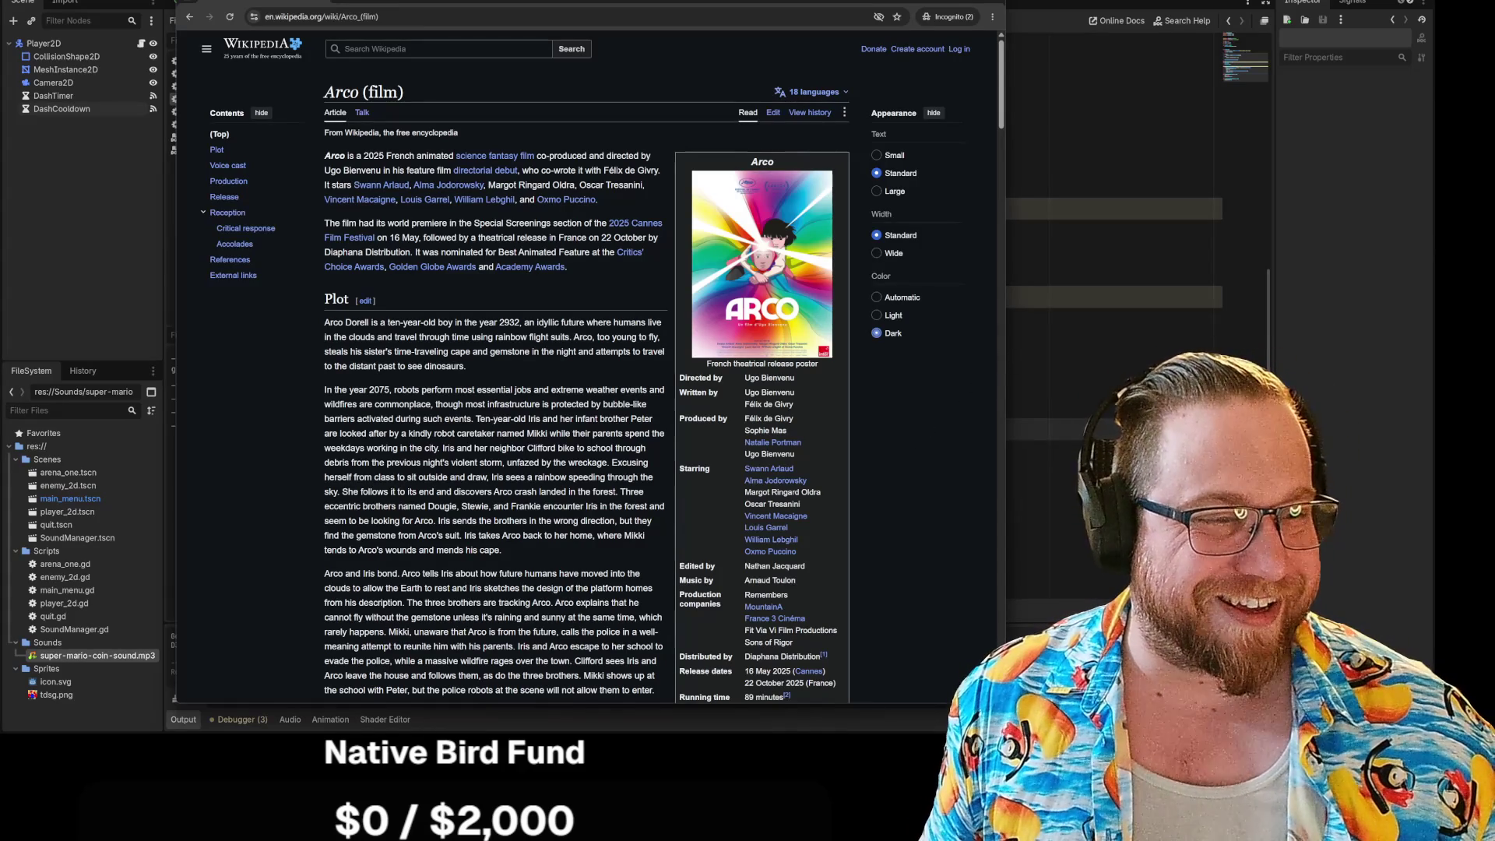
{"action": "left_click_drag", "start_coordinate": [1005, 357], "coordinate": [1155, 357]}
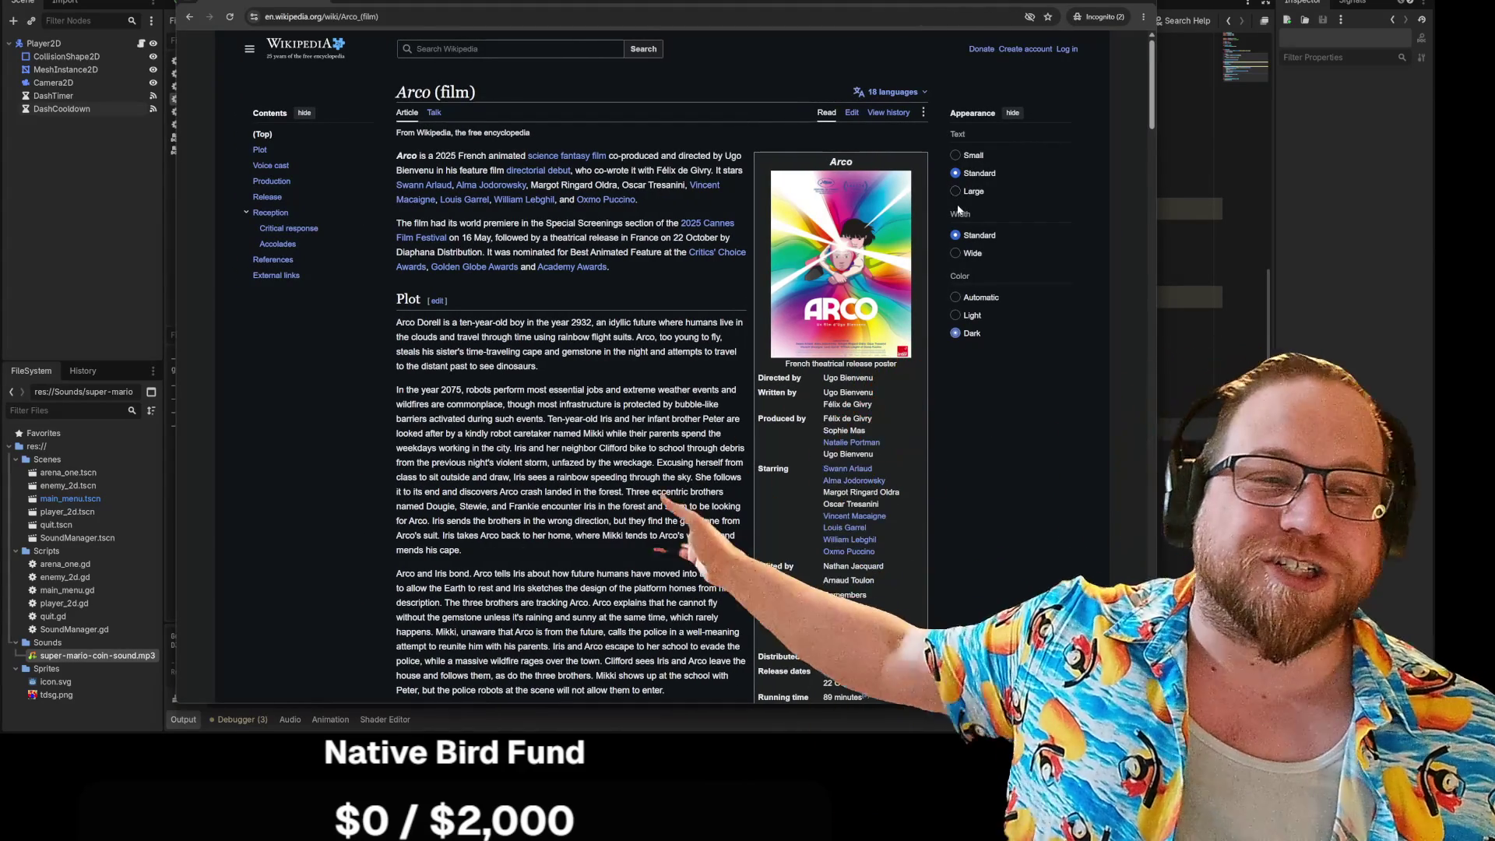
Step: Toggle article text to Large and back to Standard, scroll, and open the Arco poster full-size
{"action": "left_click", "coordinate": [955, 191]}
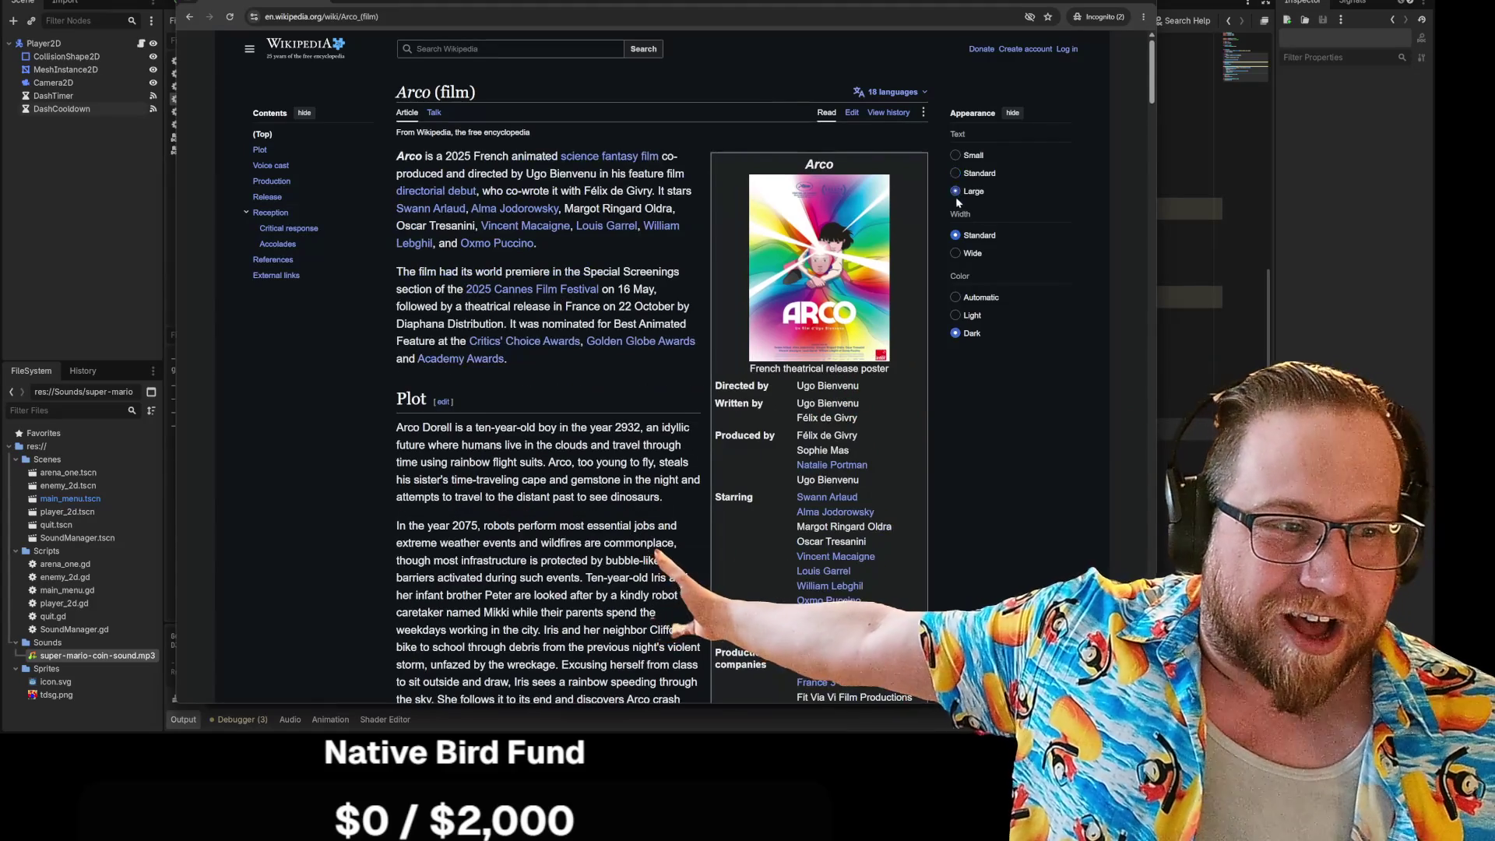
{"action": "left_click", "coordinate": [955, 173]}
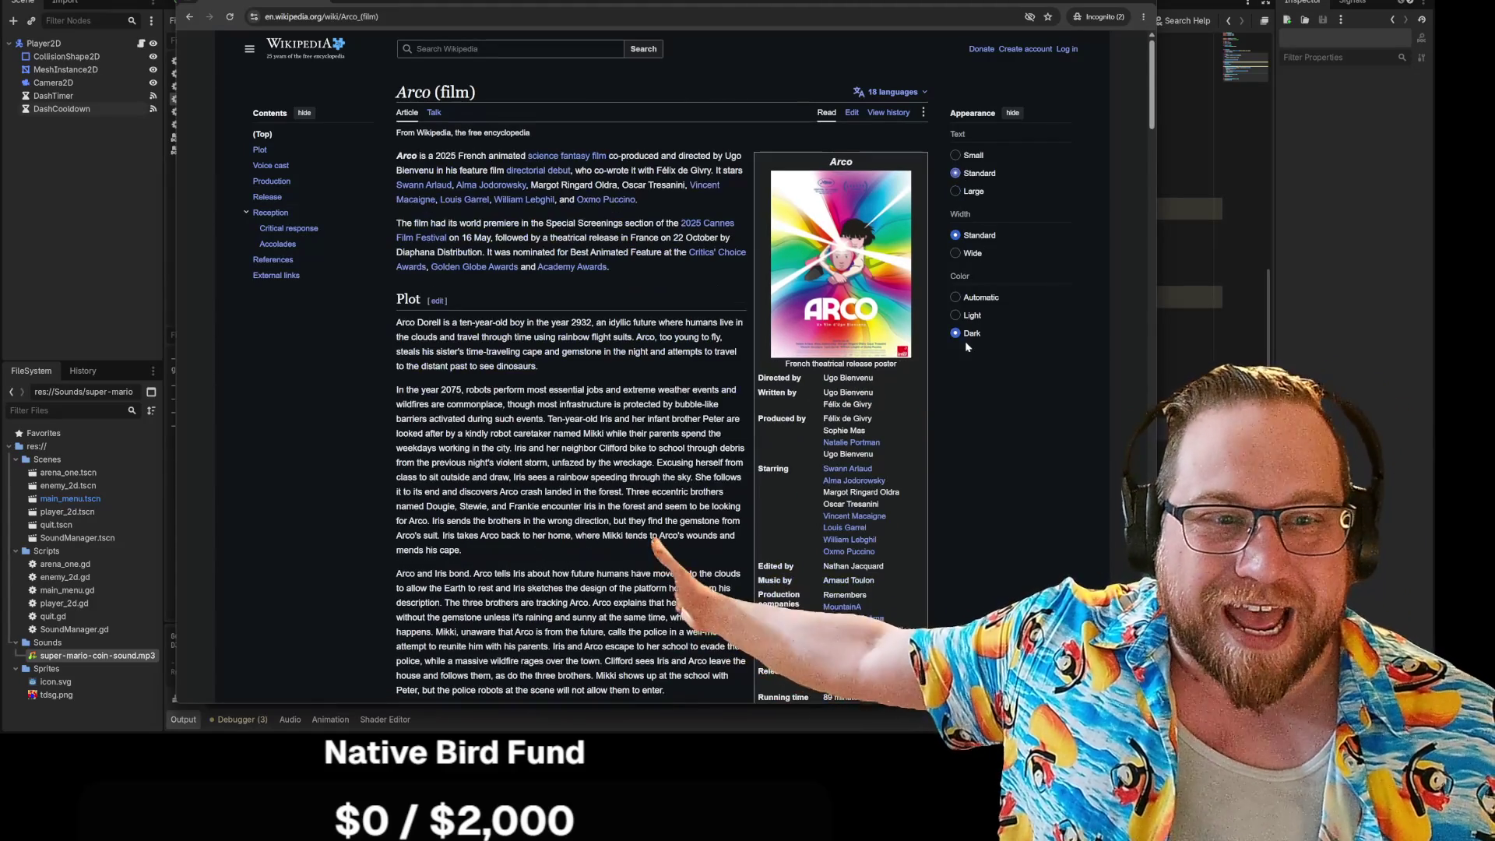
{"action": "scroll", "coordinate": [981, 433], "scroll_direction": "down", "scroll_amount": 4}
{"action": "scroll", "coordinate": [981, 437], "scroll_direction": "down", "scroll_amount": 3}
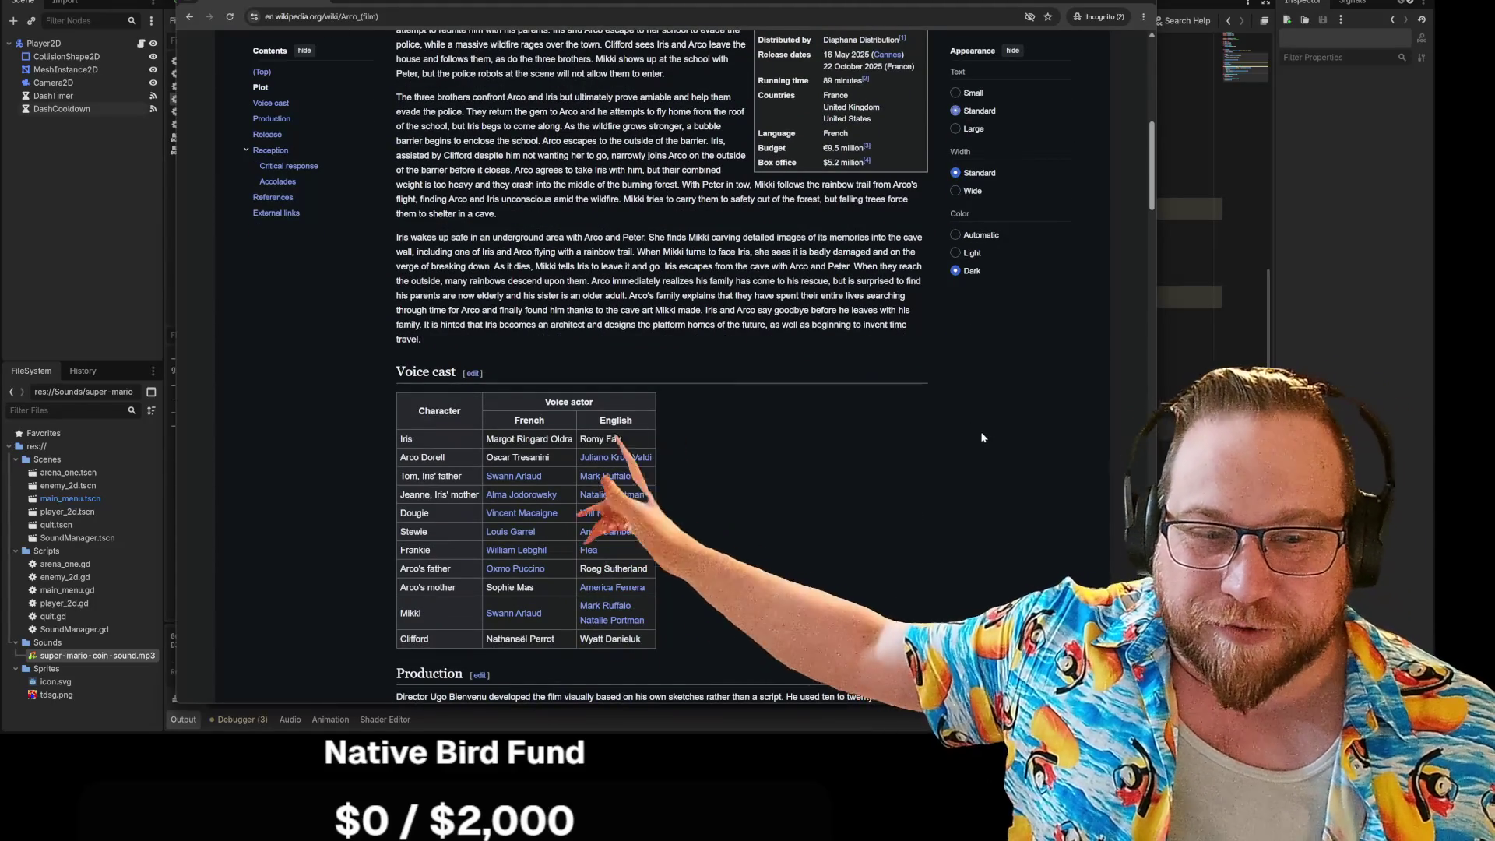
{"action": "scroll", "coordinate": [981, 437], "scroll_direction": "down", "scroll_amount": 5}
{"action": "scroll", "coordinate": [979, 433], "scroll_direction": "down", "scroll_amount": 2}
{"action": "scroll", "coordinate": [979, 432], "scroll_direction": "up", "scroll_amount": 15}
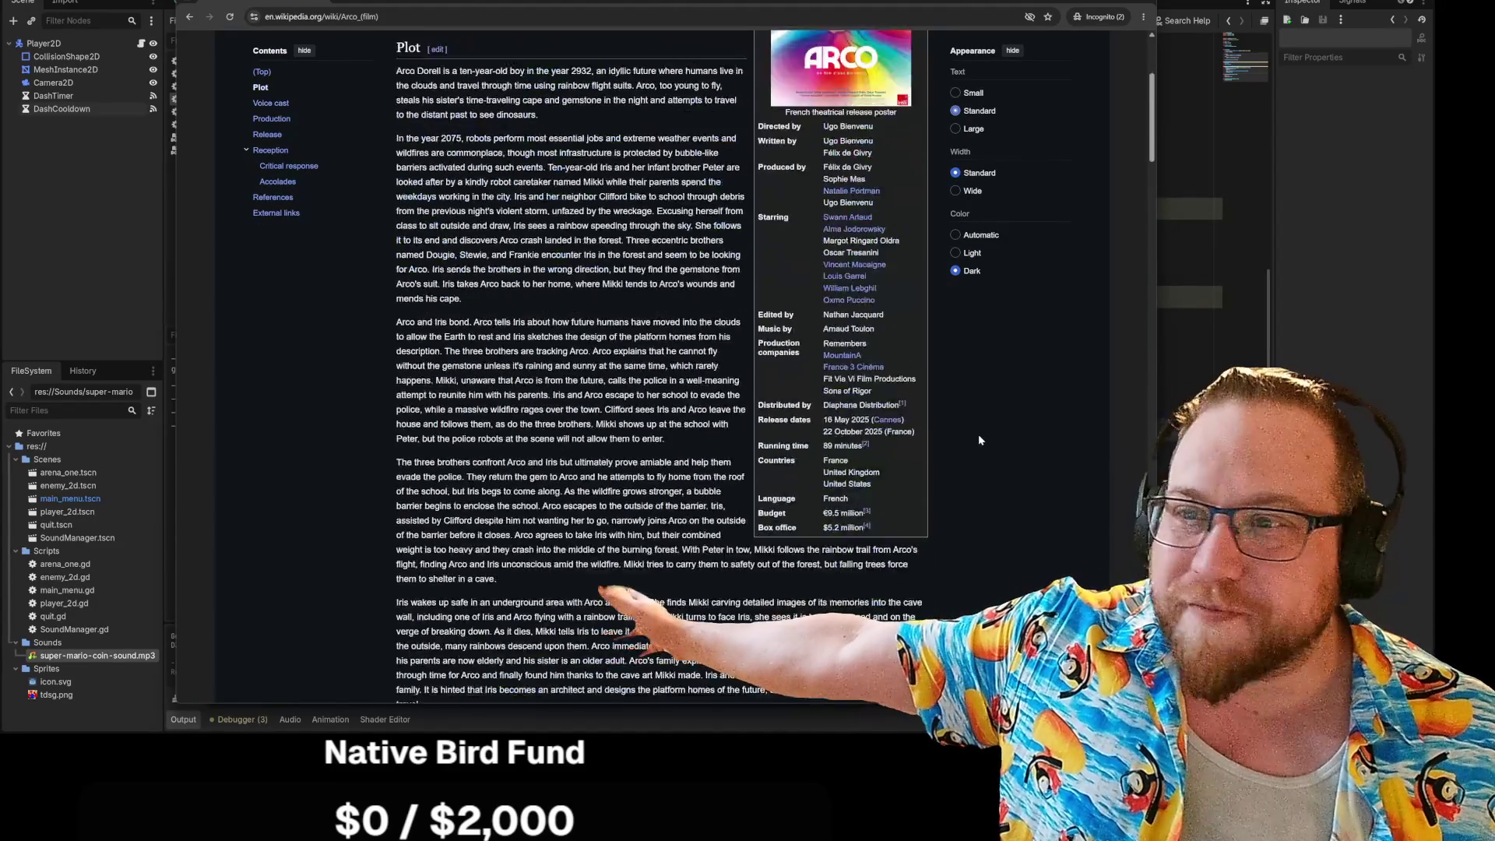
{"action": "left_click", "coordinate": [895, 335]}
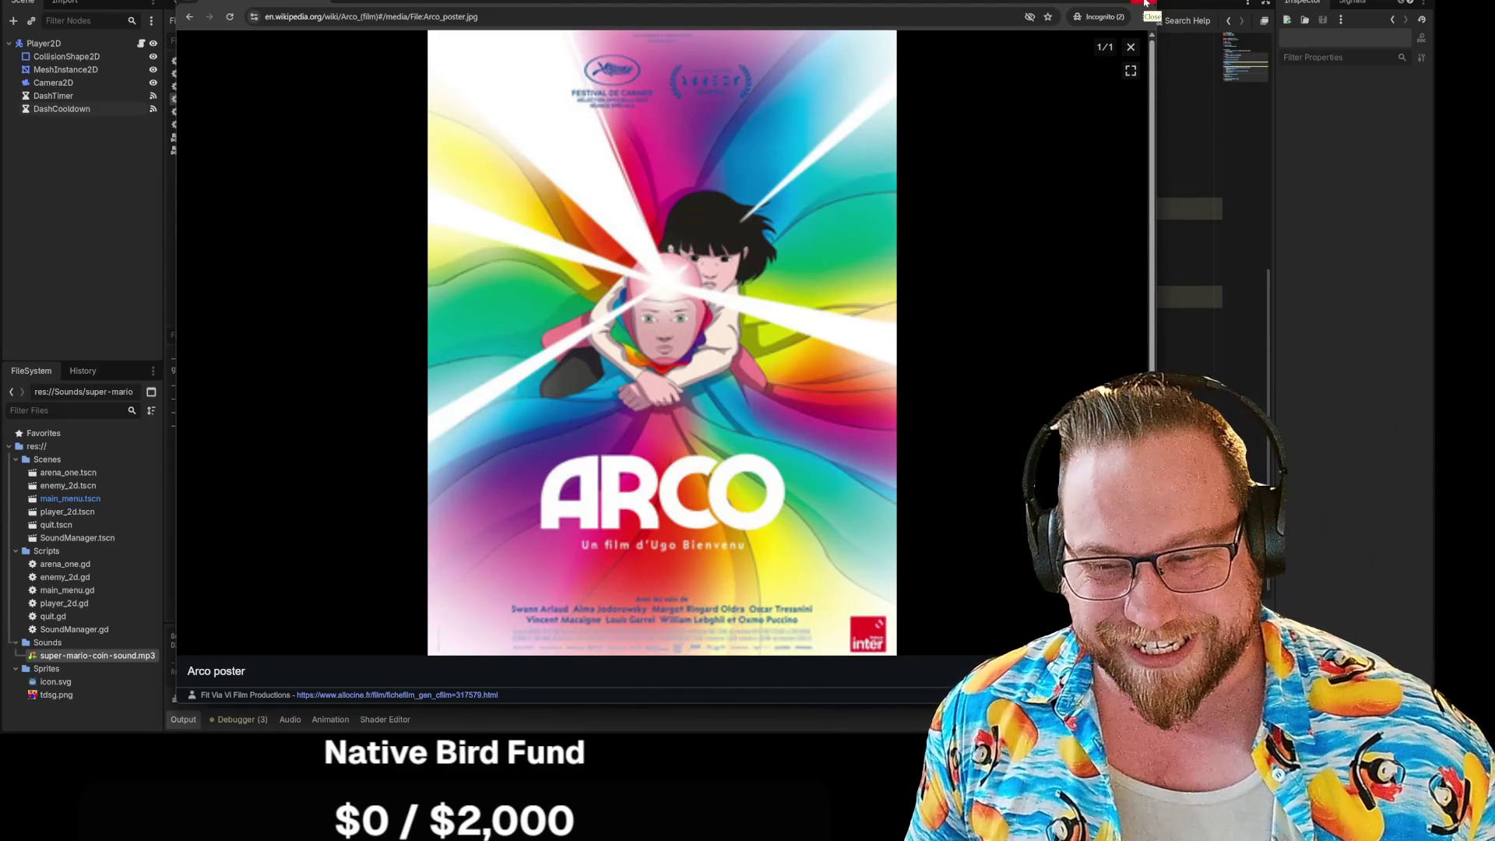
Step: Close the browser to return to the Godot player_2d.gd script
{"action": "left_click", "coordinate": [1145, 2]}
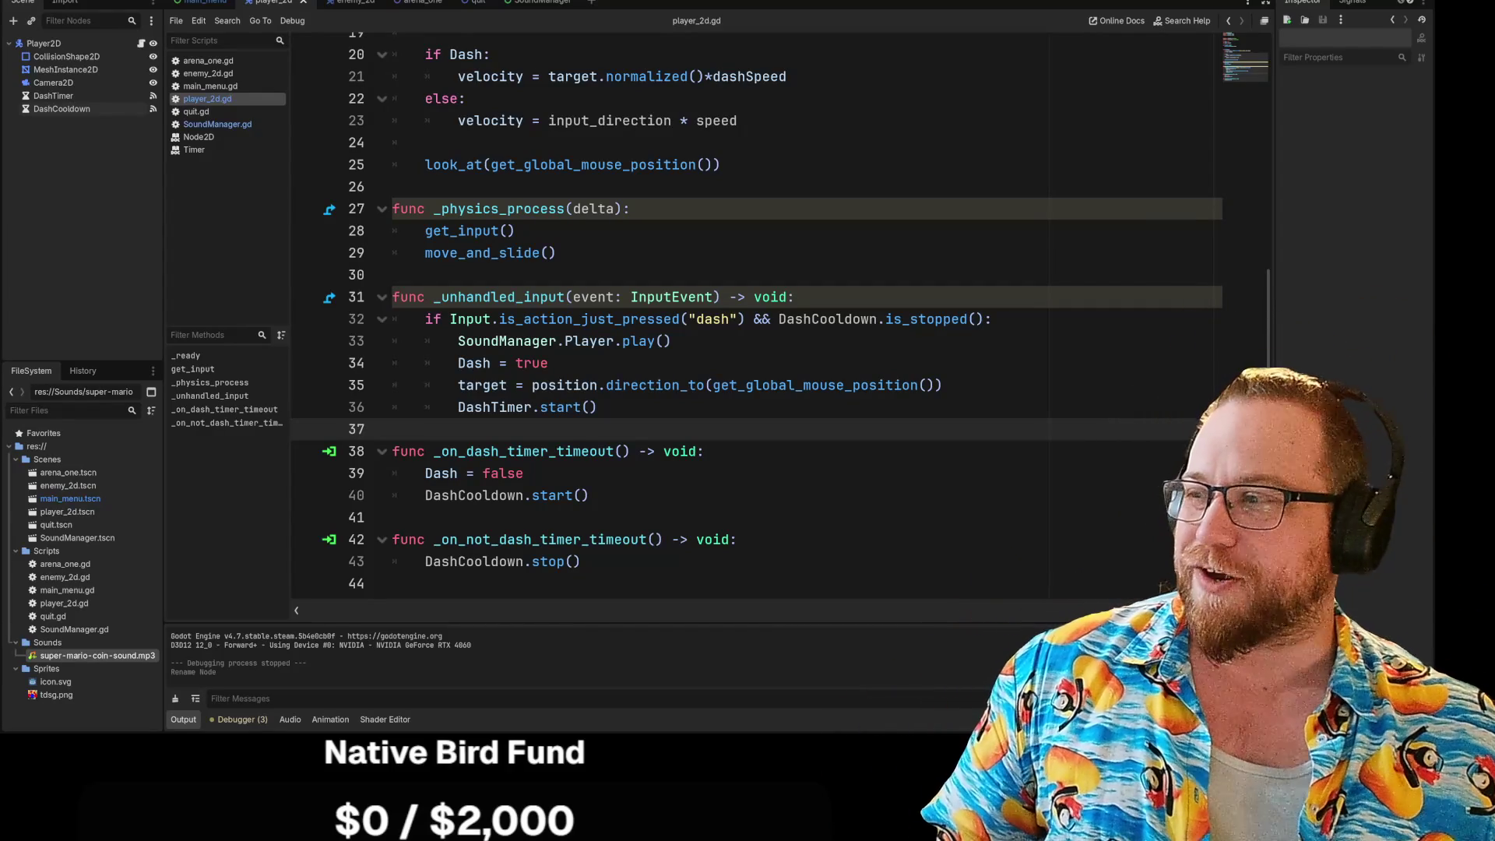
Step: Switch to the Twitch stream and chat window and maximize it
{"action": "key", "text": "alt+Tab"}
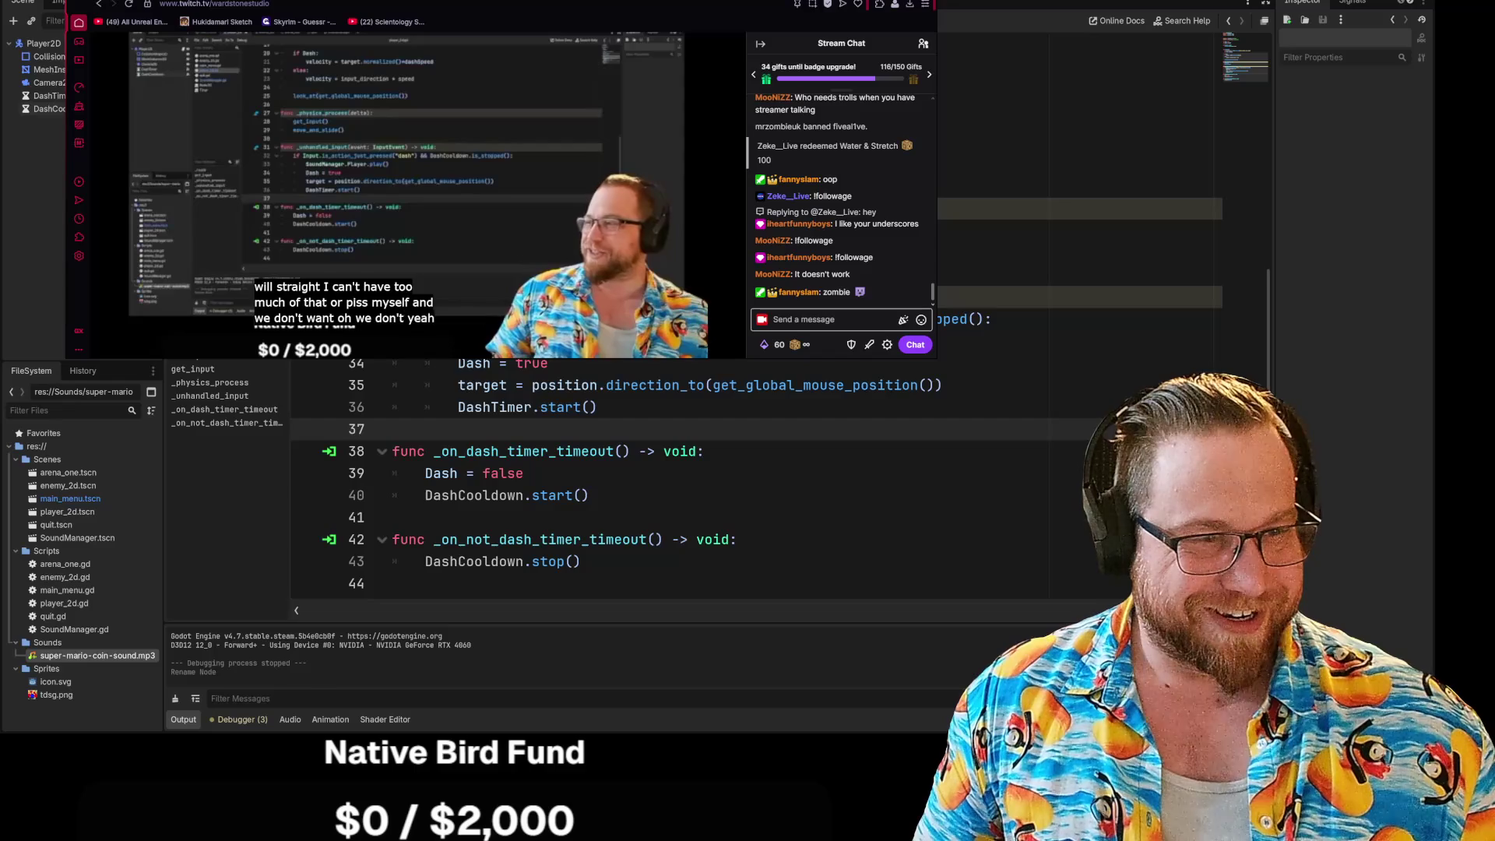
{"action": "key", "text": "super+Up"}
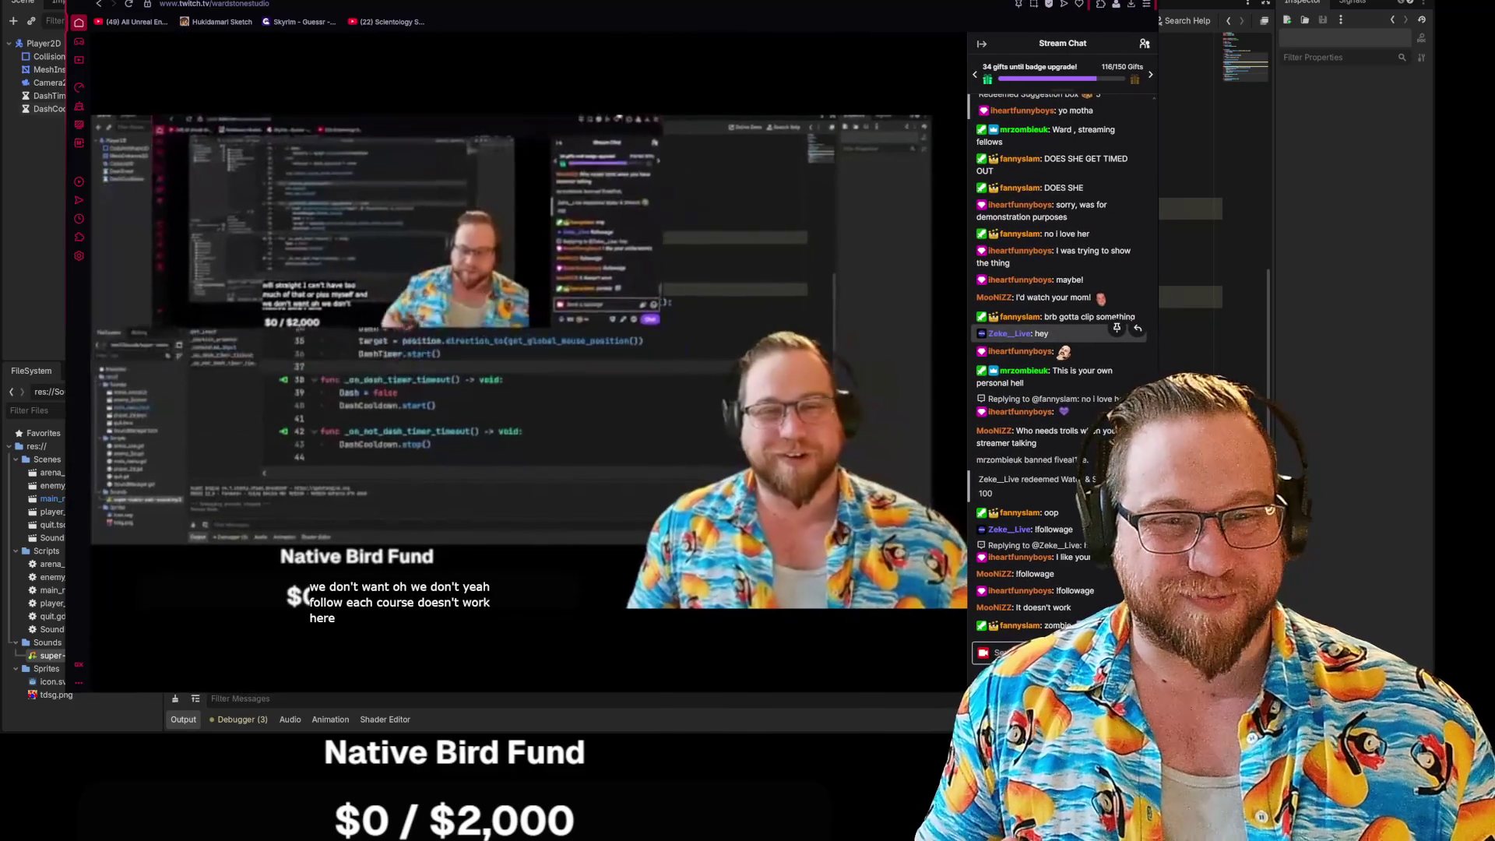
Step: Open a chat viewer's profile card, then nudge the stream window right to reveal Godot's side panel
{"action": "left_click", "coordinate": [1020, 558]}
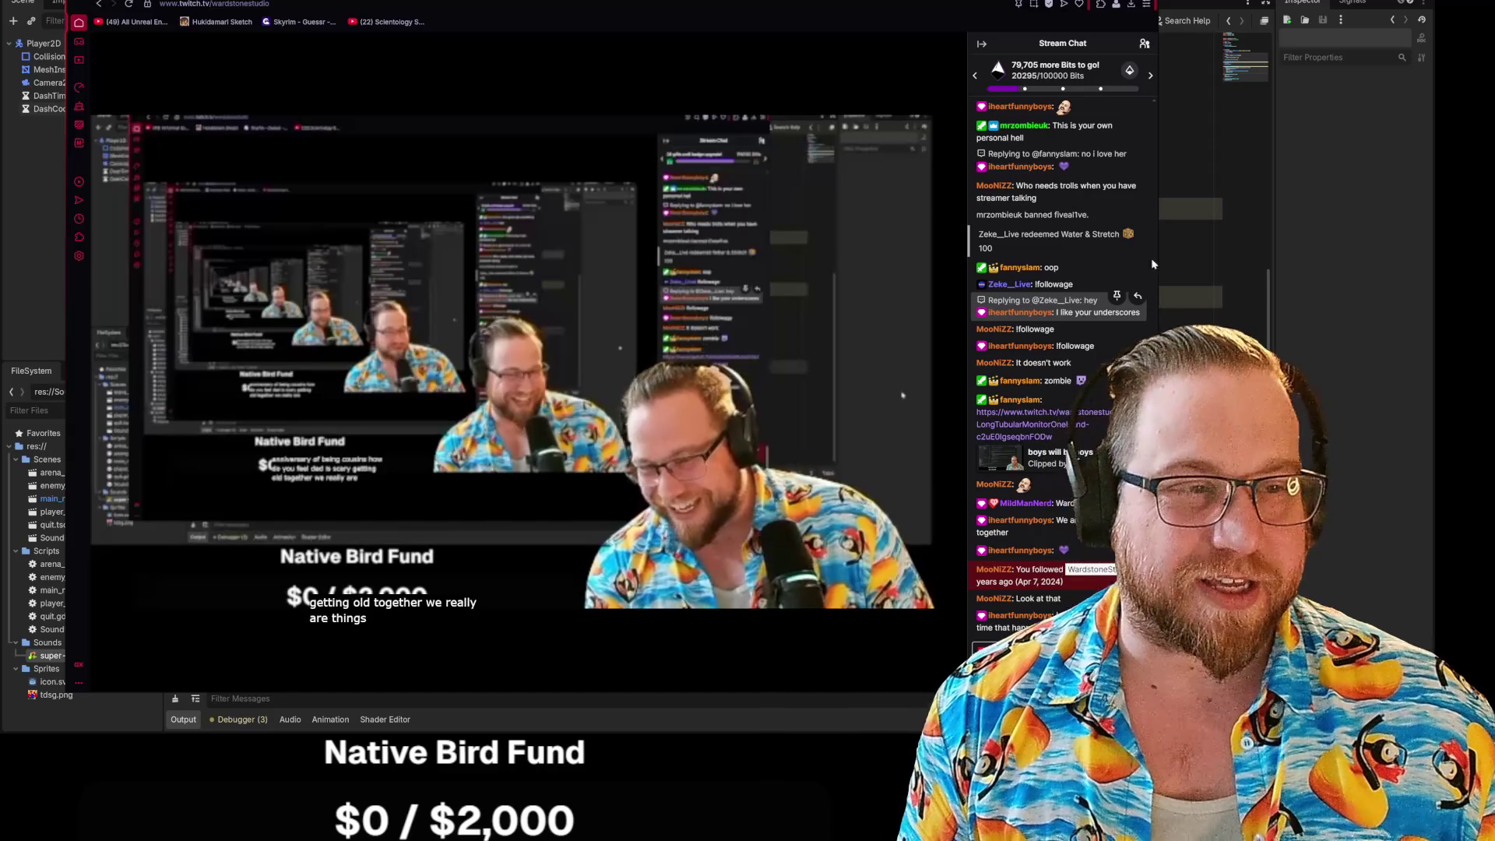
{"action": "left_click_drag", "start_coordinate": [992, 45], "coordinate": [1017, 45]}
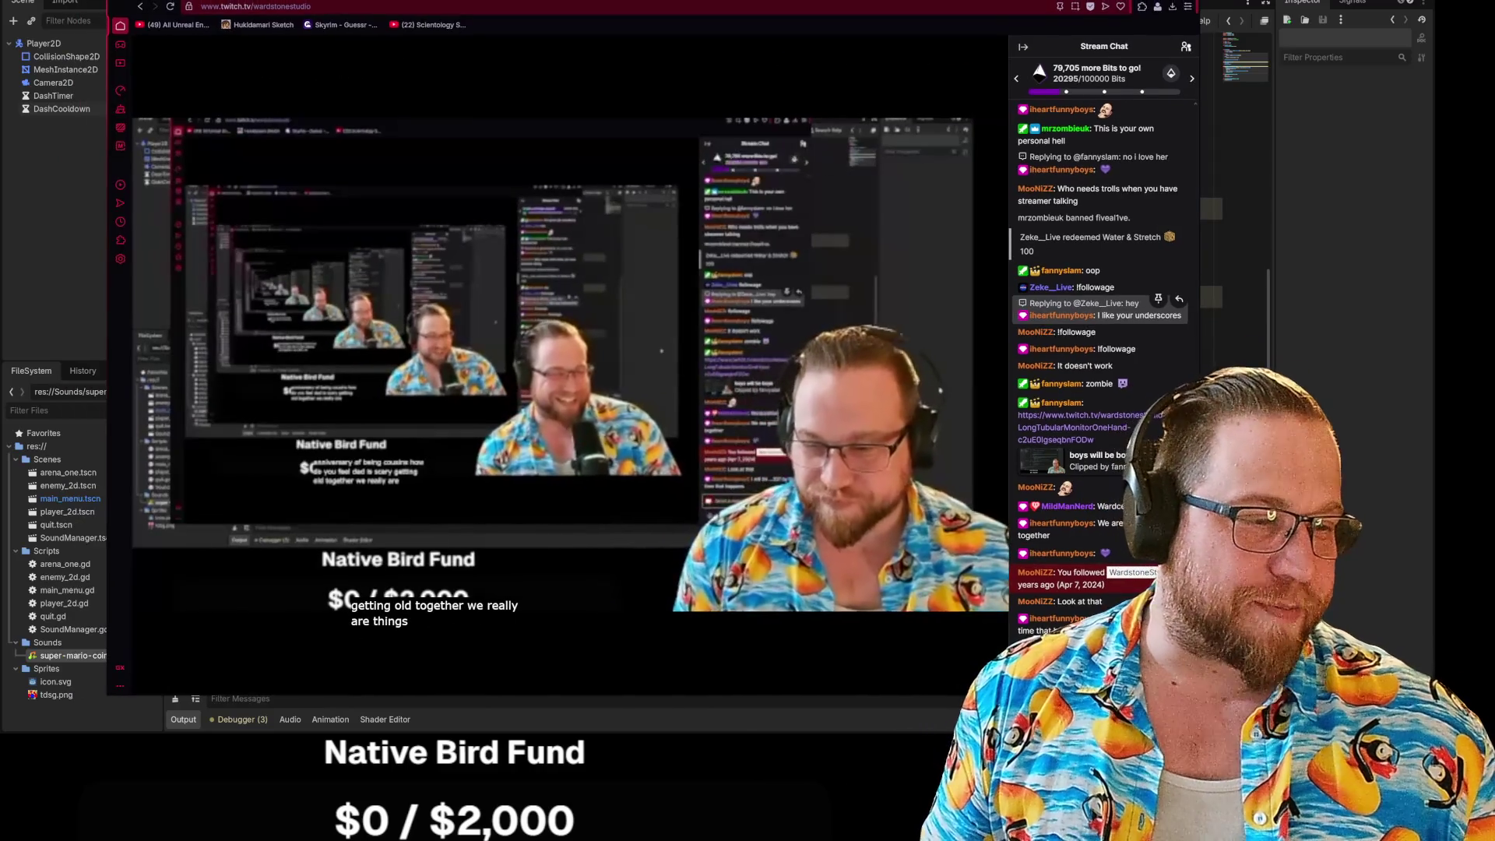
Step: Switch away from the Twitch window back to Godot's player_2d.gd script
{"action": "key", "text": "alt+Tab"}
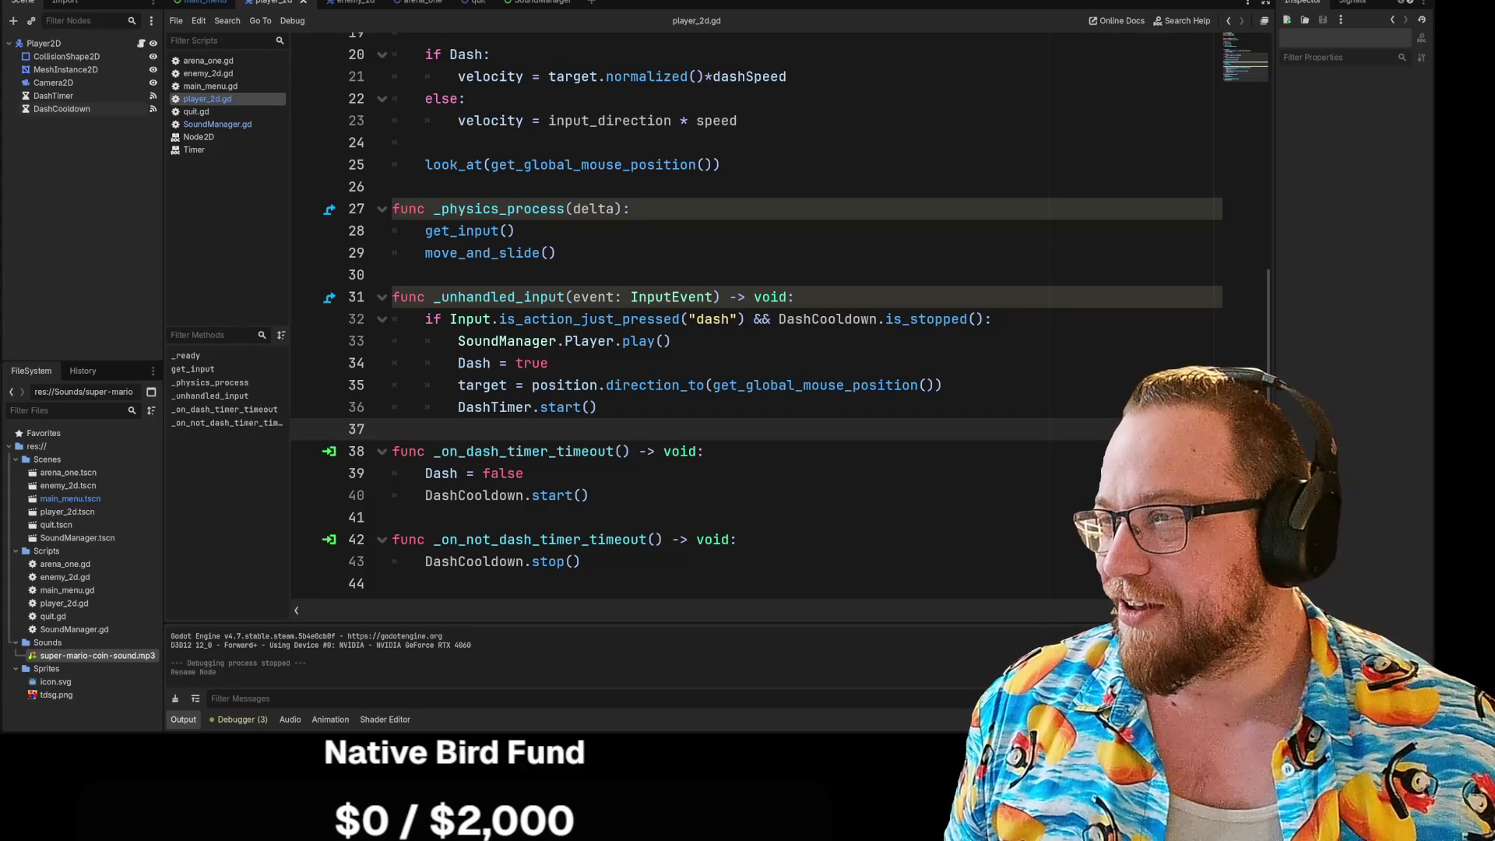
{"action": "key", "text": "alt+Tab"}
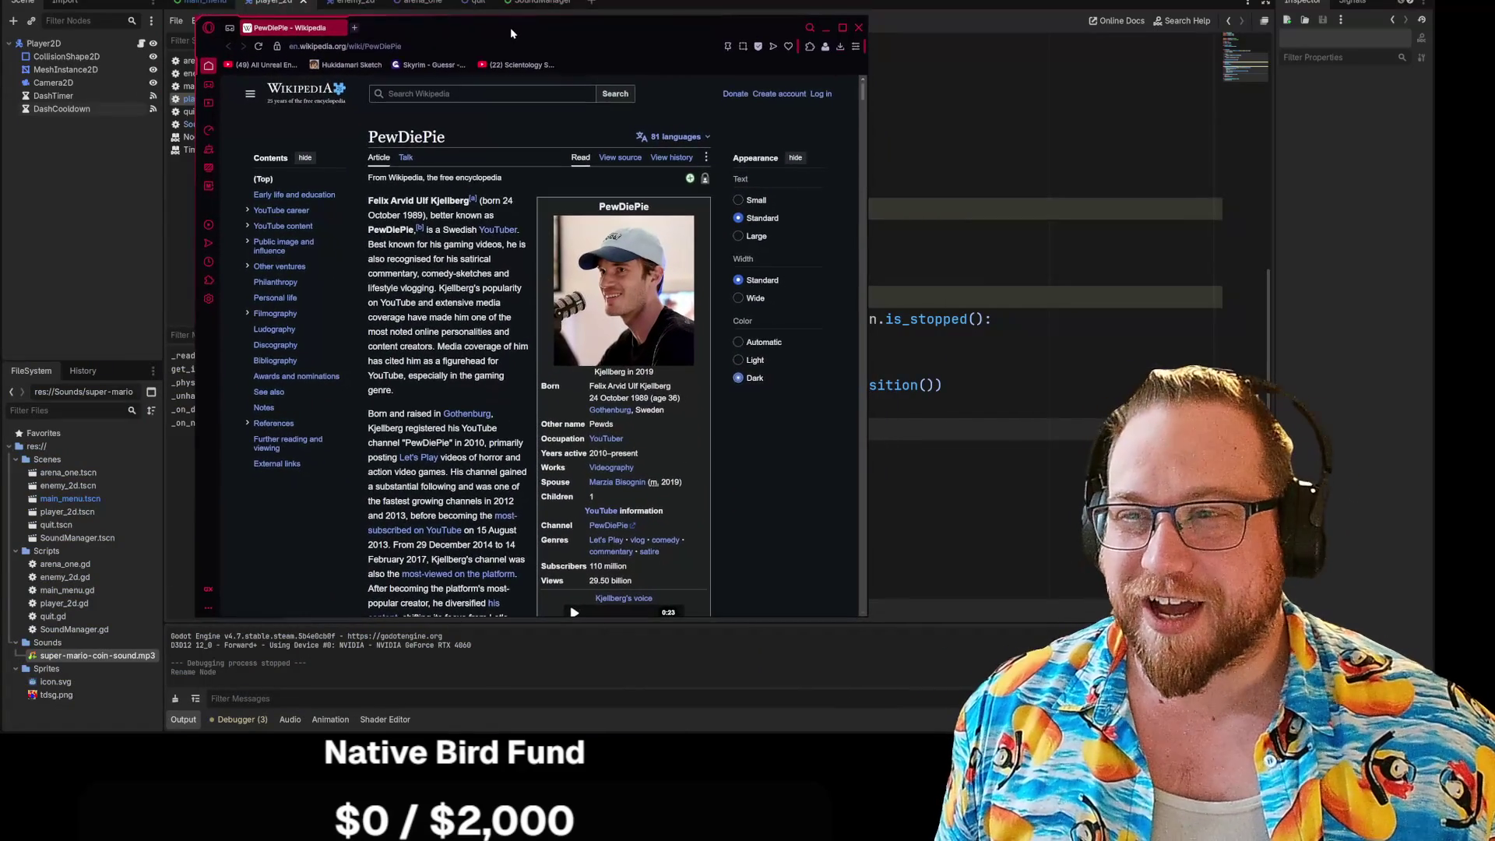
{"action": "right_click", "coordinate": [612, 290]}
{"action": "left_click", "coordinate": [612, 276]}
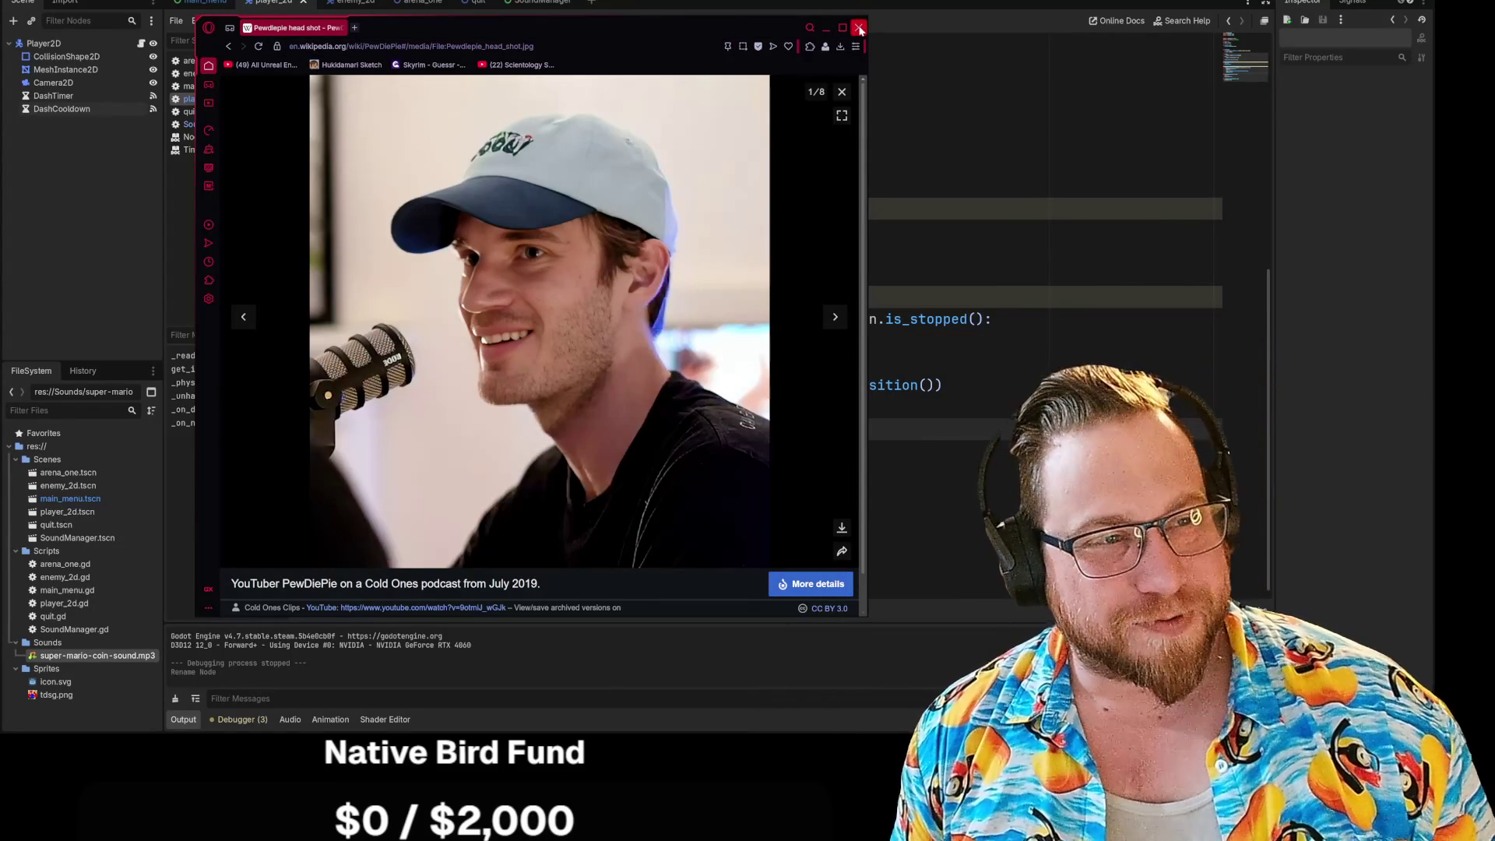
{"action": "left_click", "coordinate": [860, 30]}
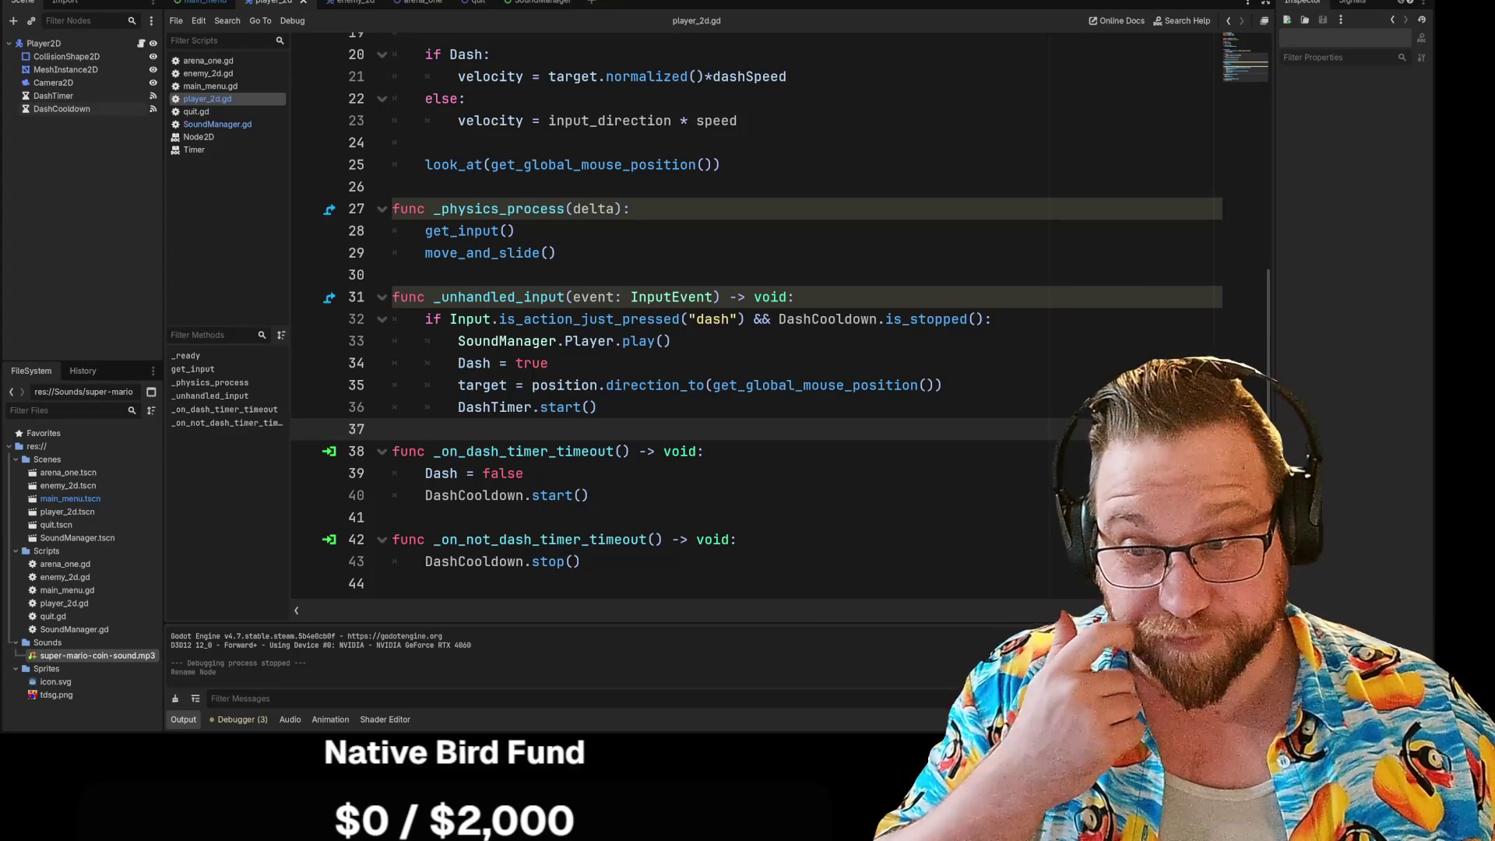
{"action": "scroll", "coordinate": [779, 312], "scroll_direction": "up", "scroll_amount": 1}
{"action": "scroll", "coordinate": [778, 312], "scroll_direction": "down", "scroll_amount": 1}
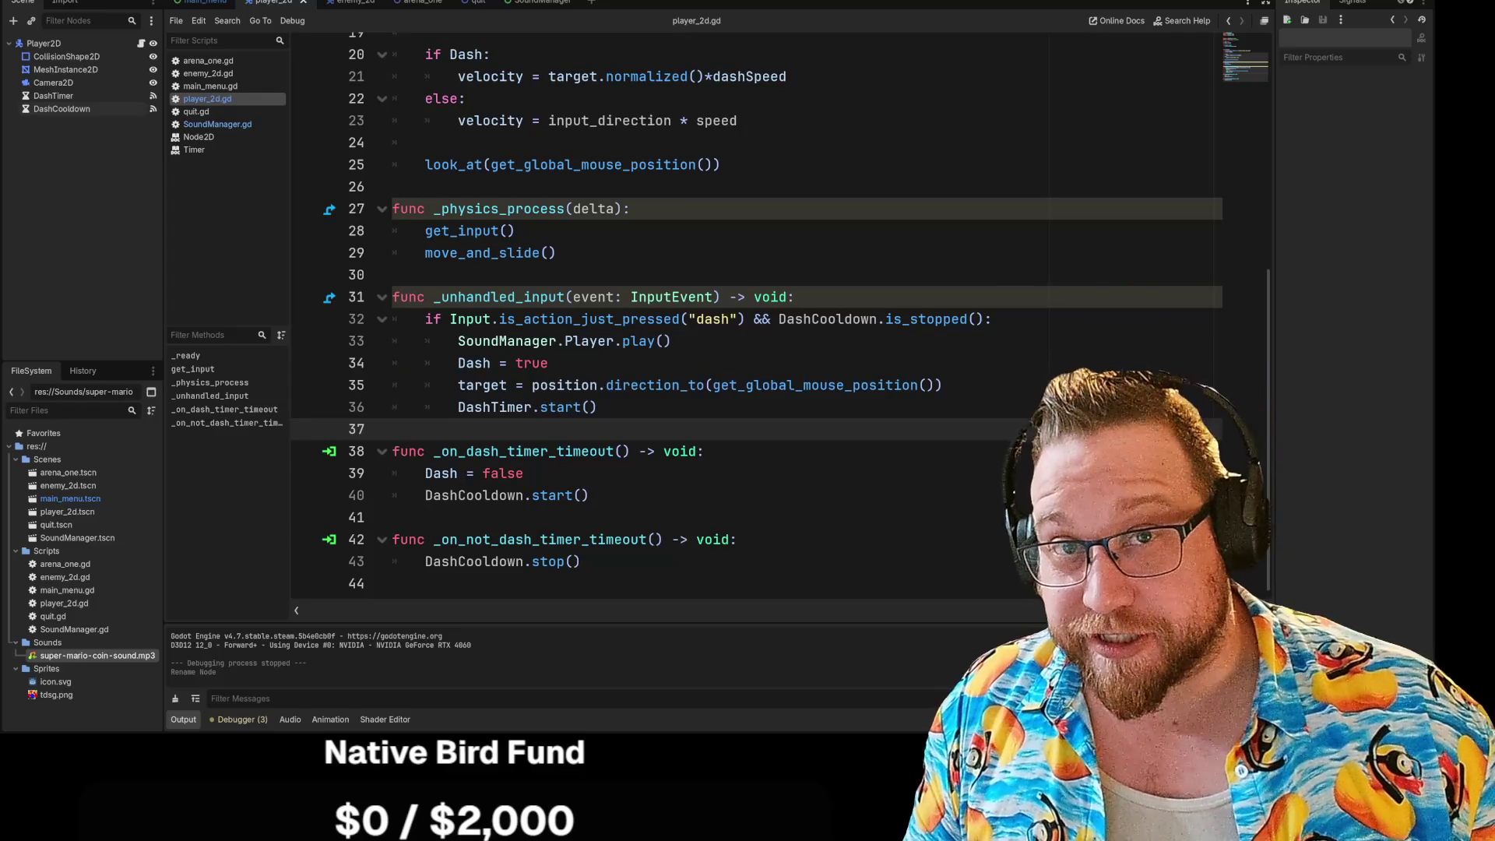